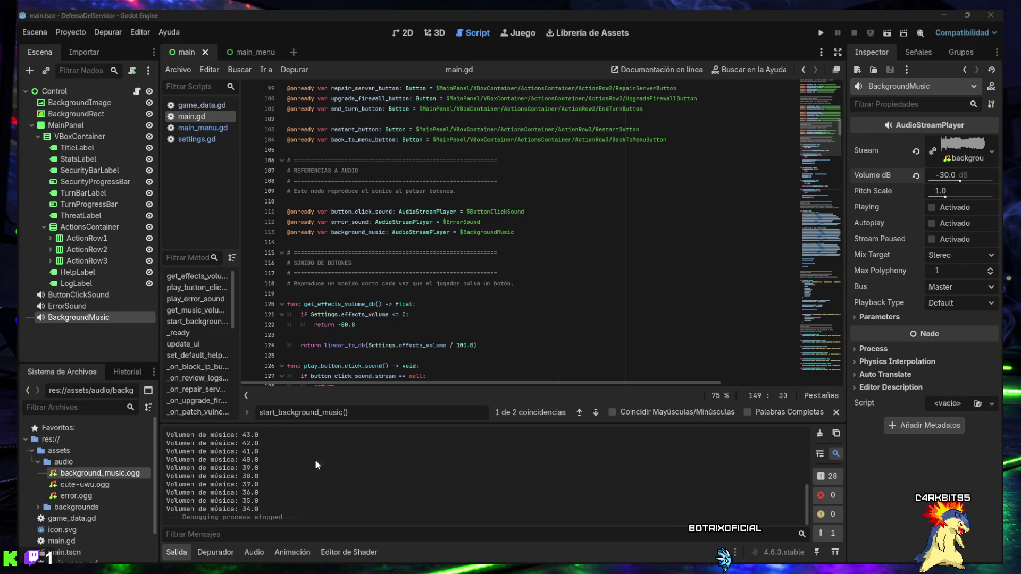
- Find 'func start_background_music() -> void:' at line 149 of main.gd, then open settings.gd to check volume defaults
click(177, 552)
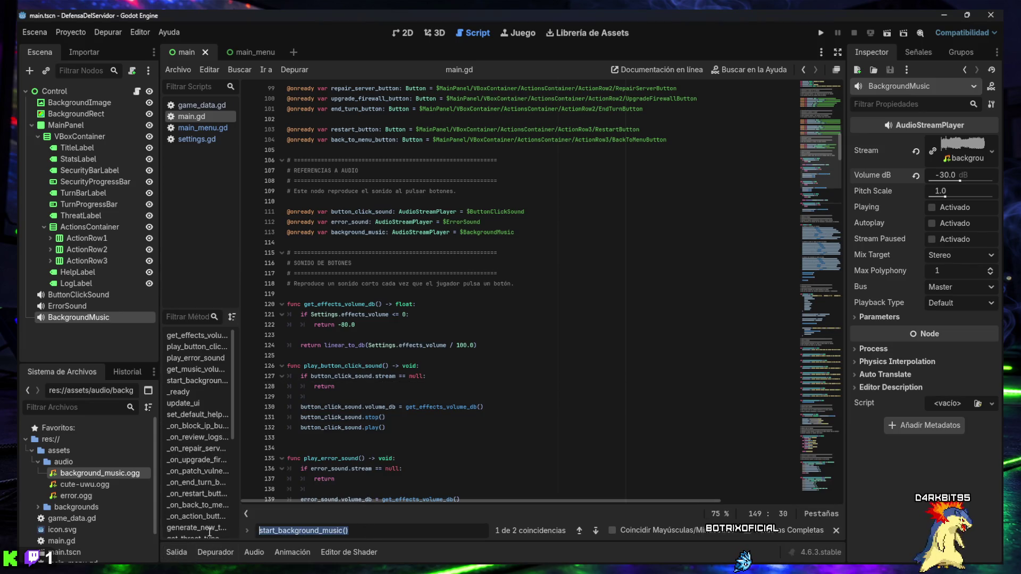
key(ctrl+f)
text(func start_background_music() -> void:)
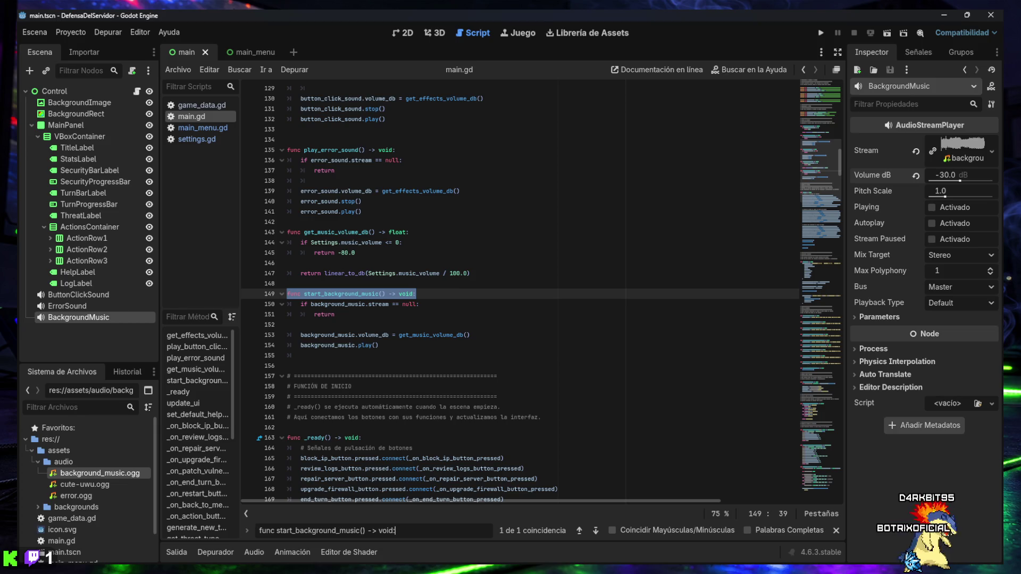
click(190, 140)
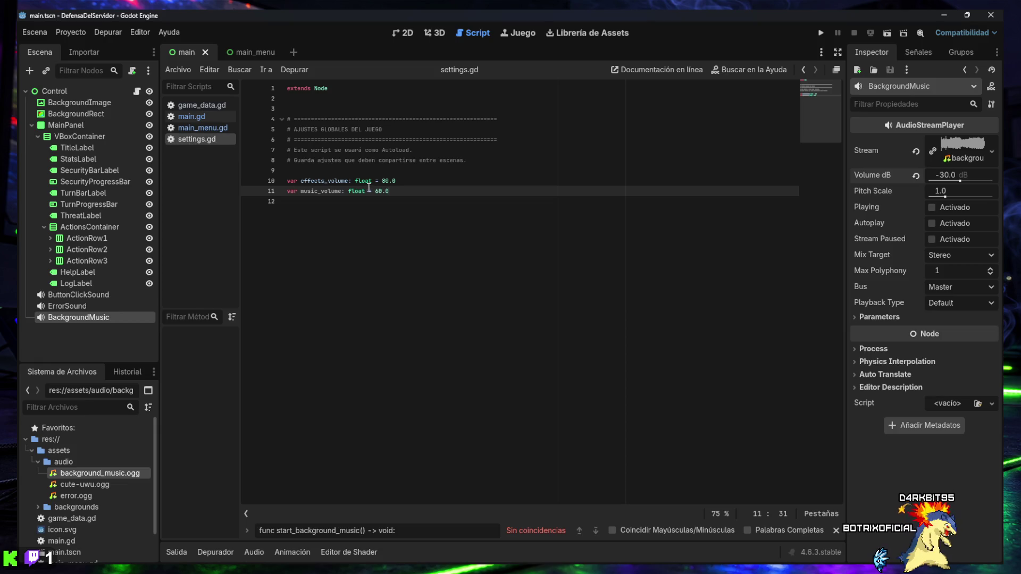
click(203, 128)
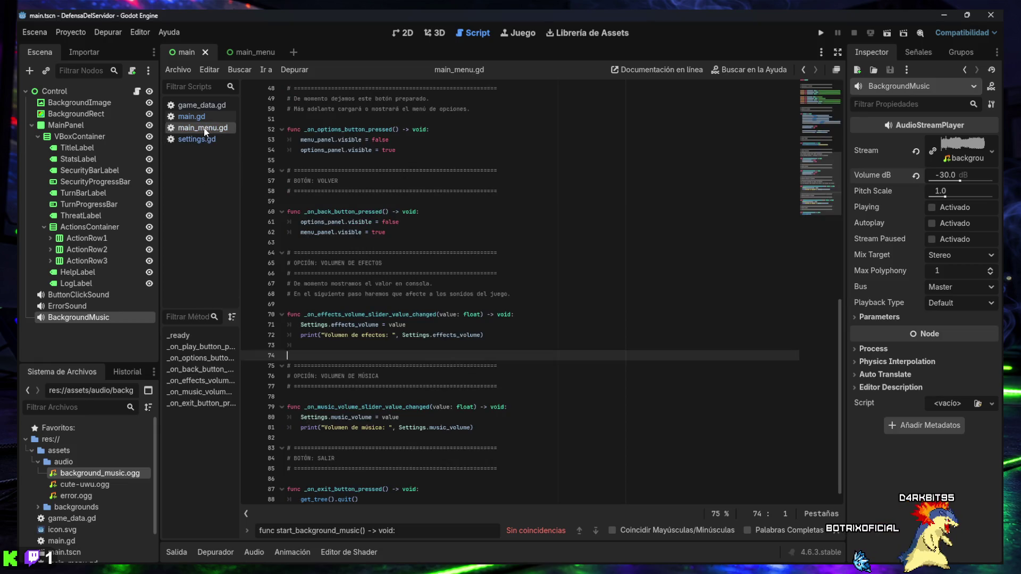
click(195, 119)
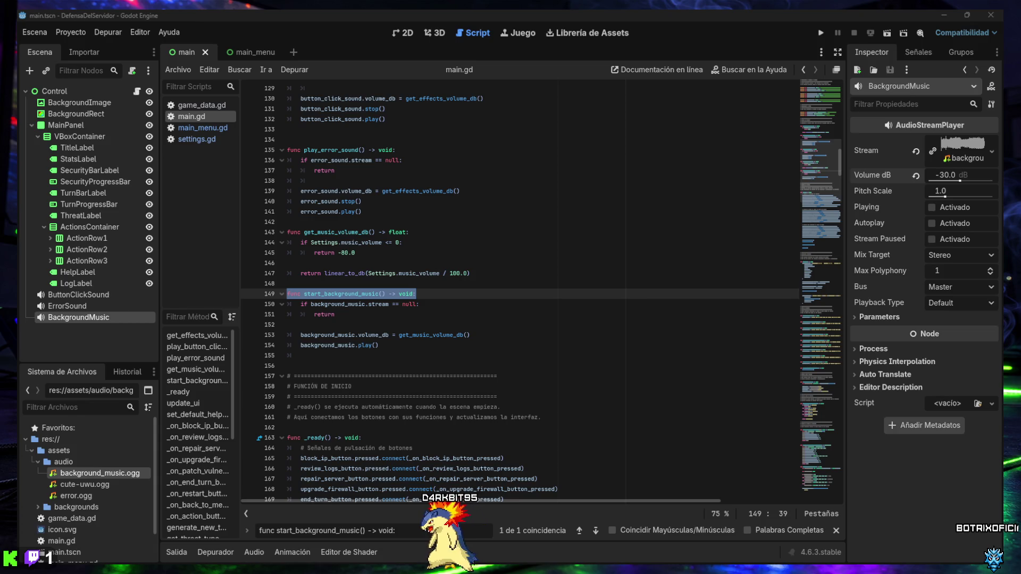
- Save the project and launch the game to test the music volume
click(342, 253)
key(ctrl+s)
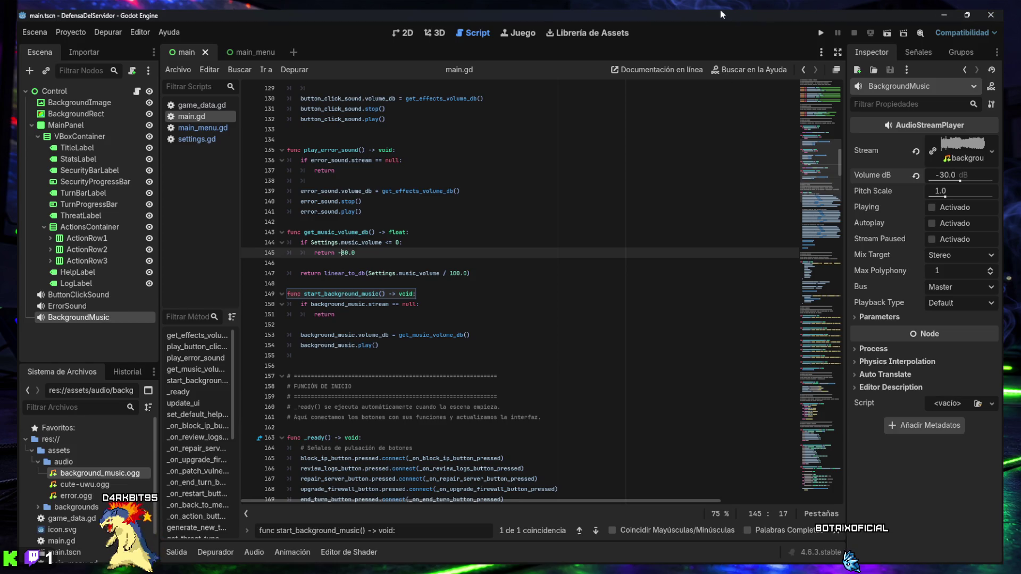
click(822, 34)
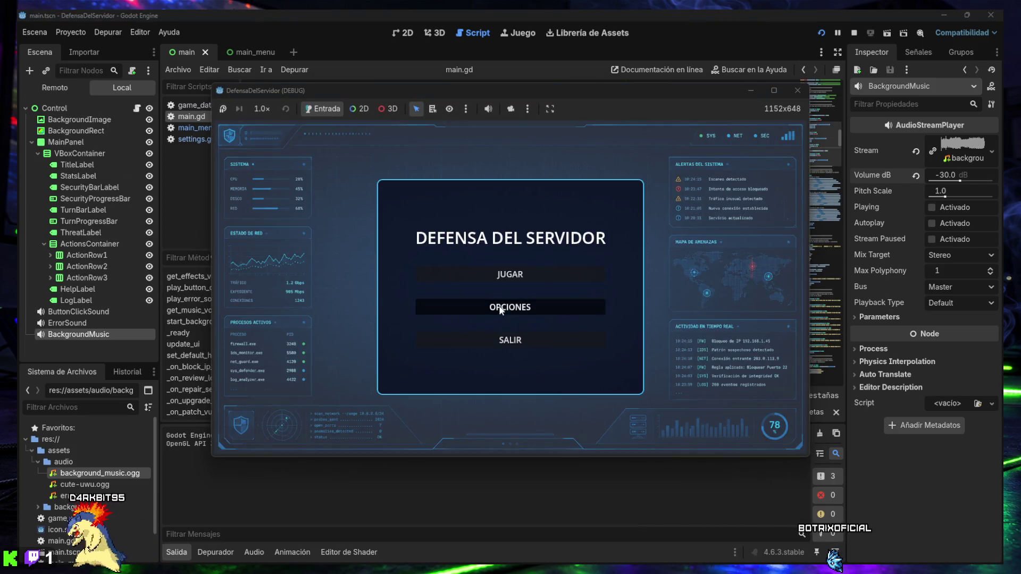
- Lower the music volume in the game's OPCIONES screen and start a game to hear it
click(534, 306)
drag(532, 320, 477, 320)
click(503, 343)
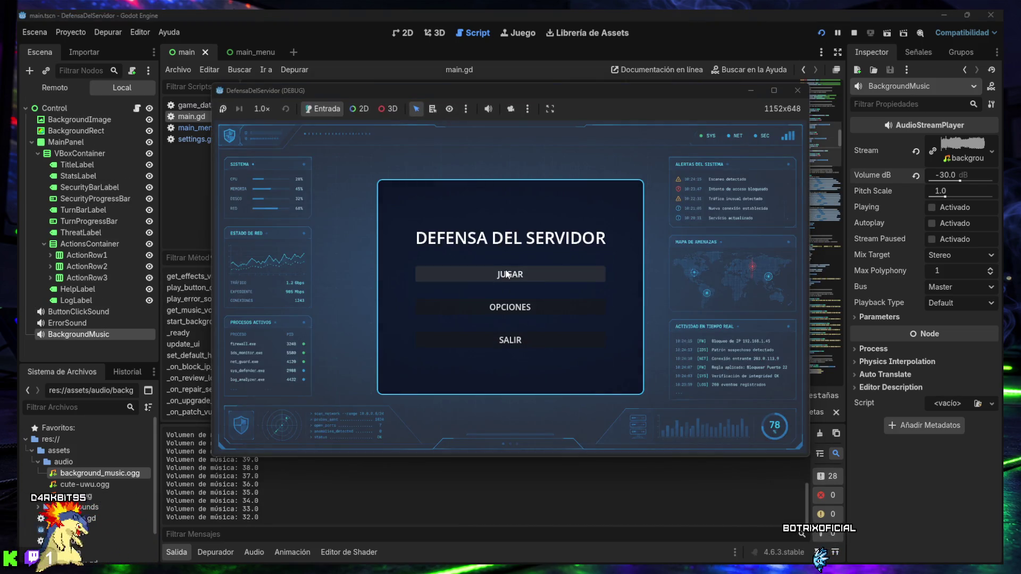
click(507, 274)
click(560, 342)
- Drop the music volume further to 13 and start another game
click(519, 309)
drag(478, 319, 445, 320)
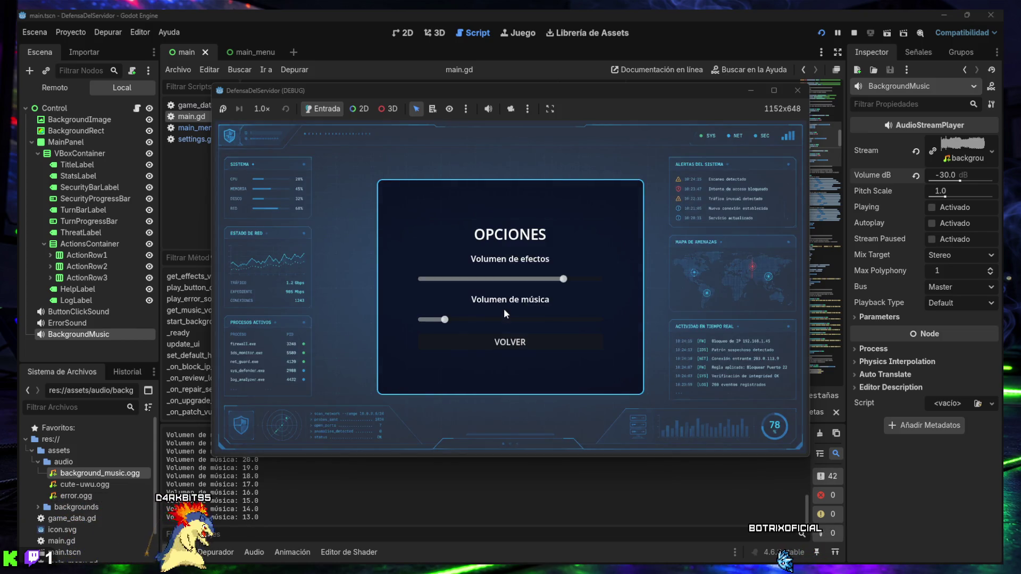
click(490, 346)
click(505, 278)
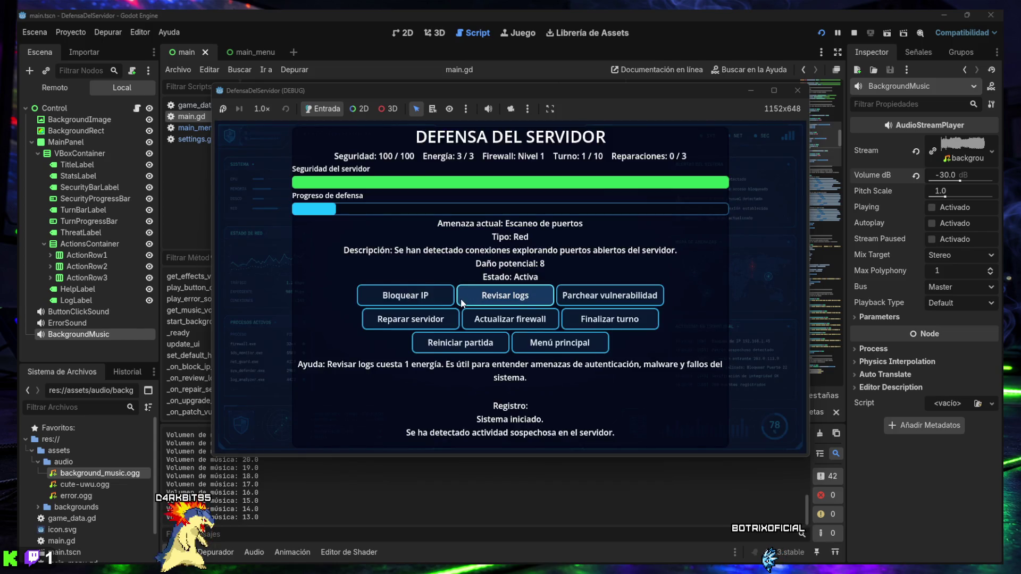
click(559, 342)
- Raise effects and music volume to 100, then block an IP to hear the effect sound
click(529, 303)
drag(563, 279, 603, 278)
drag(524, 319, 622, 325)
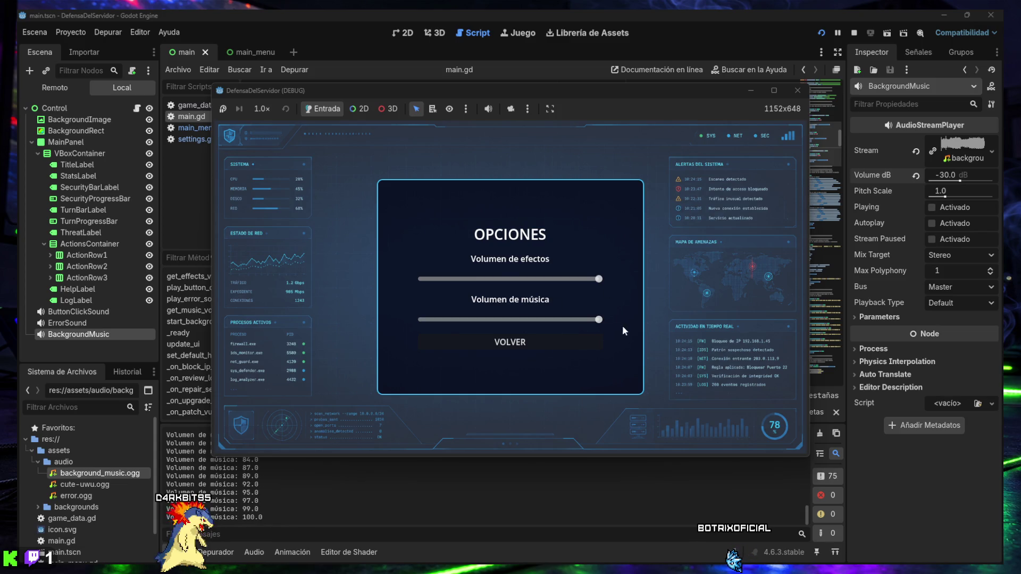
click(513, 342)
click(518, 277)
click(403, 299)
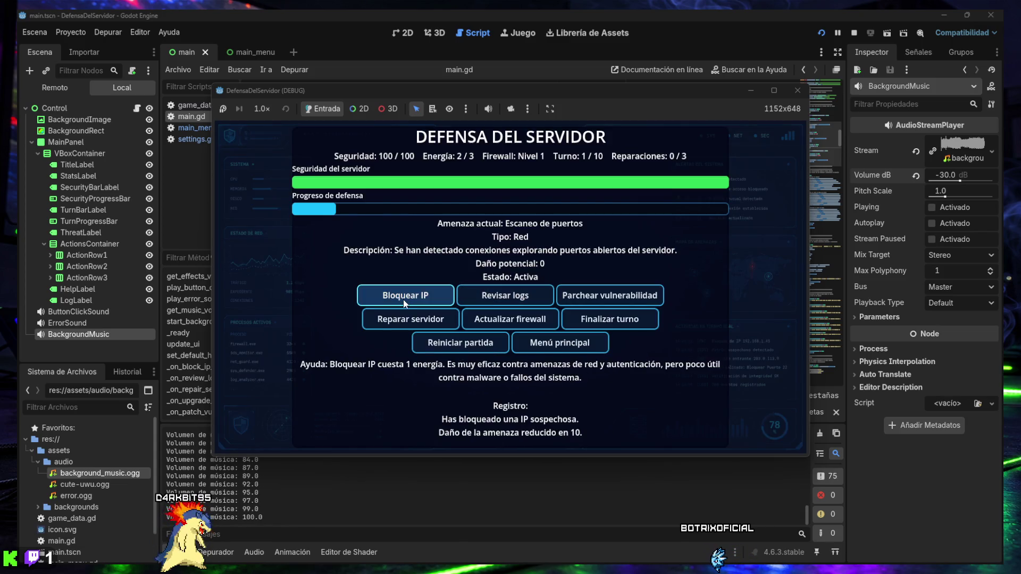
click(559, 343)
- Set the music volume to about half and block an IP in a new game
click(519, 308)
drag(606, 318, 518, 323)
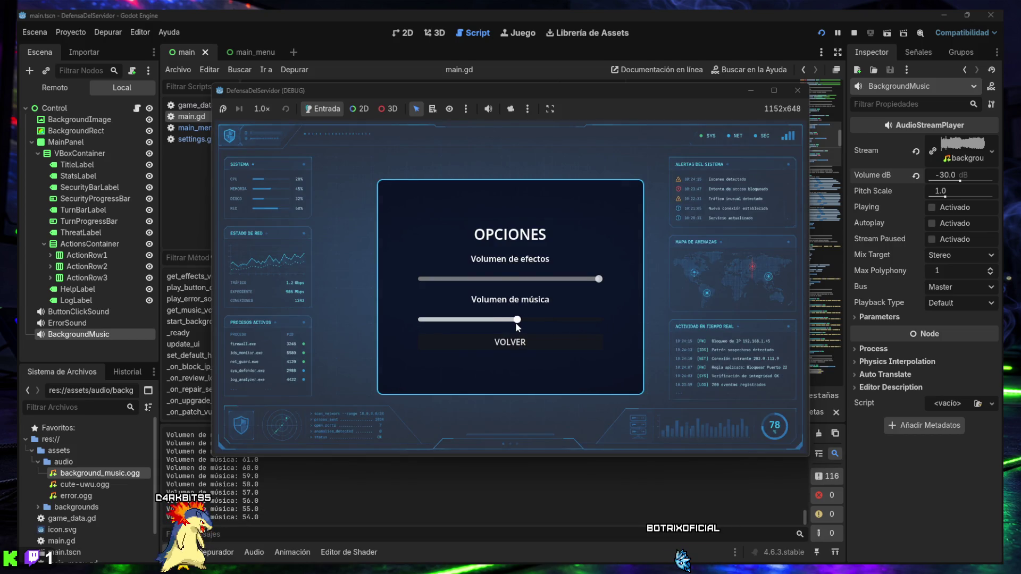
click(513, 342)
click(516, 279)
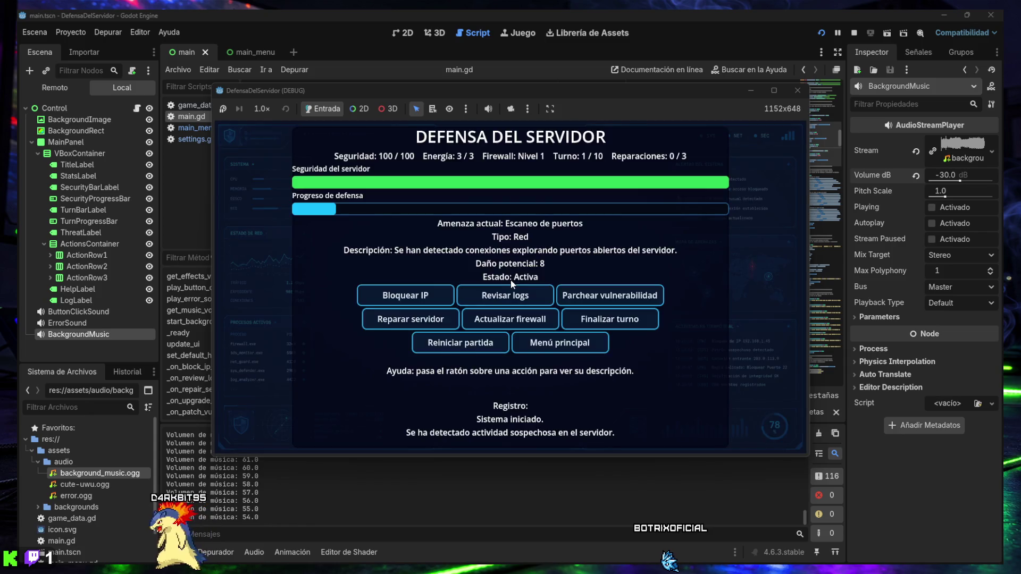
click(416, 298)
click(575, 348)
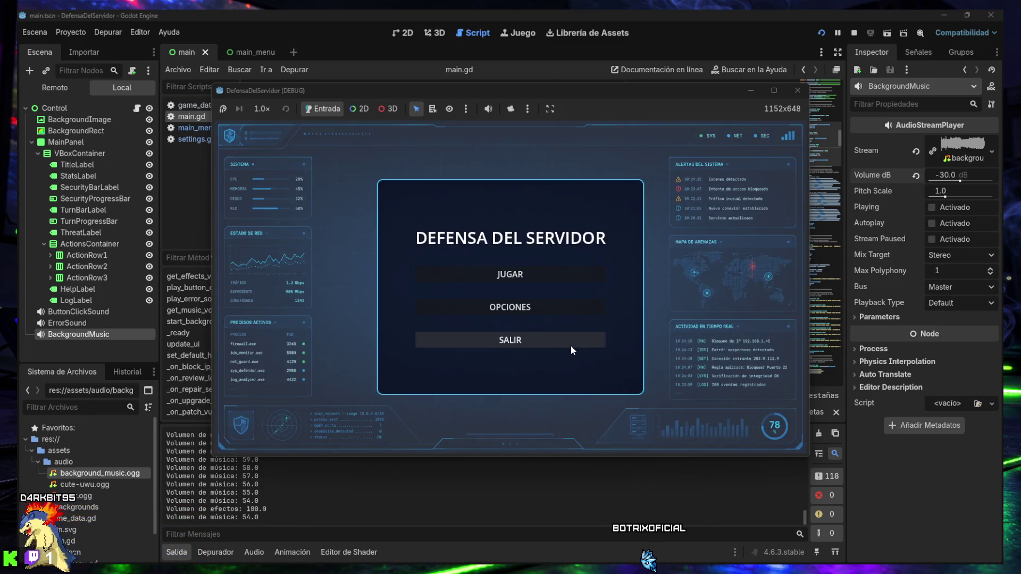
- Lower the music slightly, then spend the turn's energy blocking IPs three times
click(526, 307)
drag(517, 320, 511, 323)
click(512, 341)
click(532, 274)
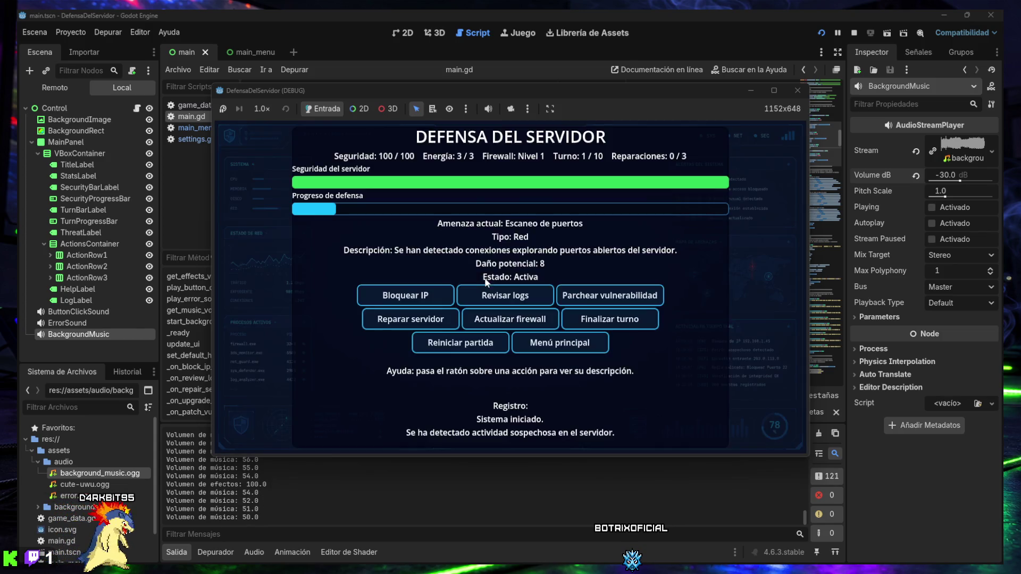
click(433, 295)
click(432, 294)
click(432, 294)
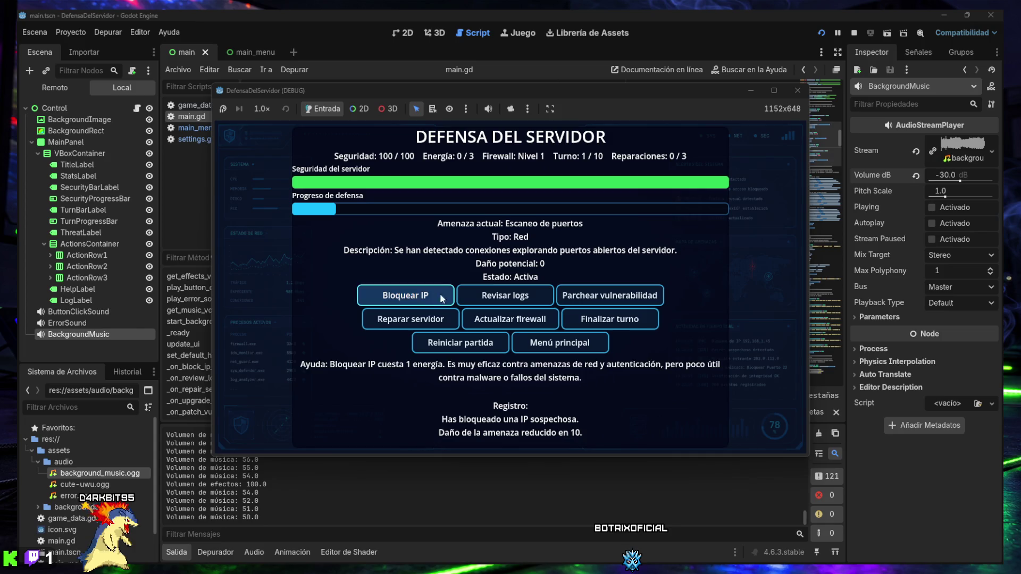
- Keep ending turns, patching and reviewing logs until DERROTA at turn 8, then stop the game
click(623, 319)
click(623, 319)
click(623, 319)
click(623, 319)
click(611, 296)
click(601, 319)
click(511, 296)
click(607, 323)
click(607, 327)
click(604, 325)
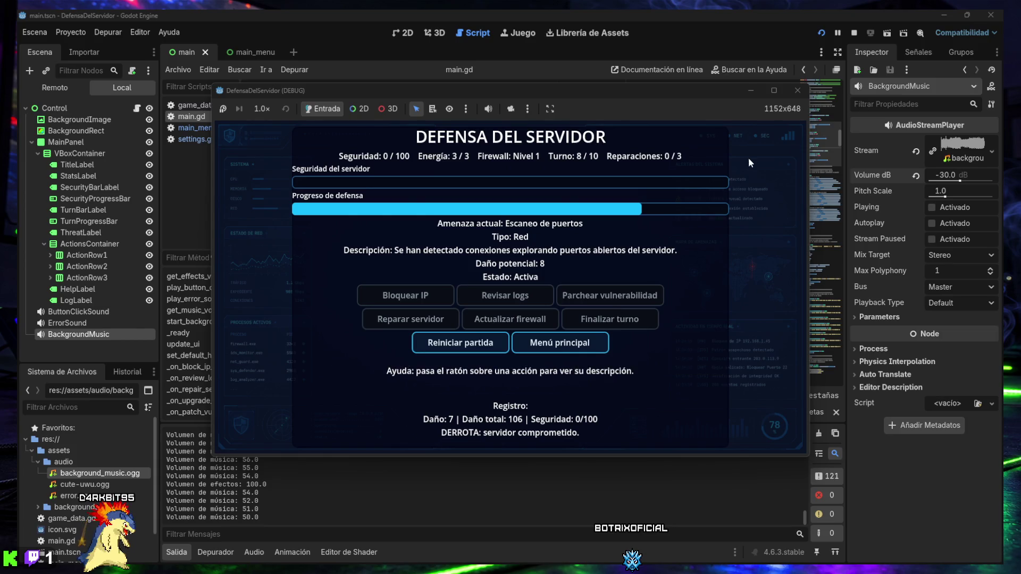
click(795, 91)
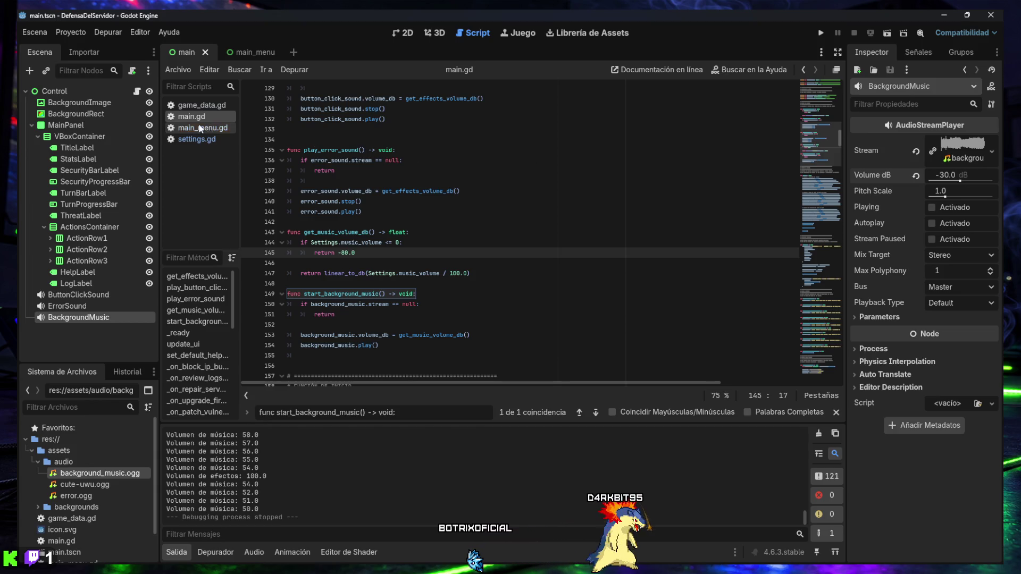
- Collapse the Salida output panel to enlarge main.gd's code view
mouse_move(291, 559)
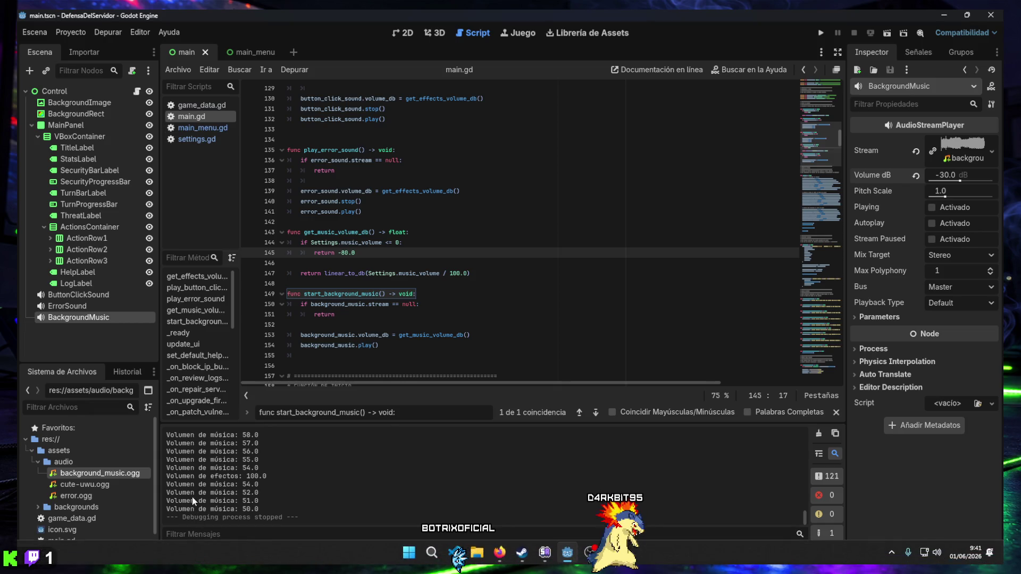
click(177, 551)
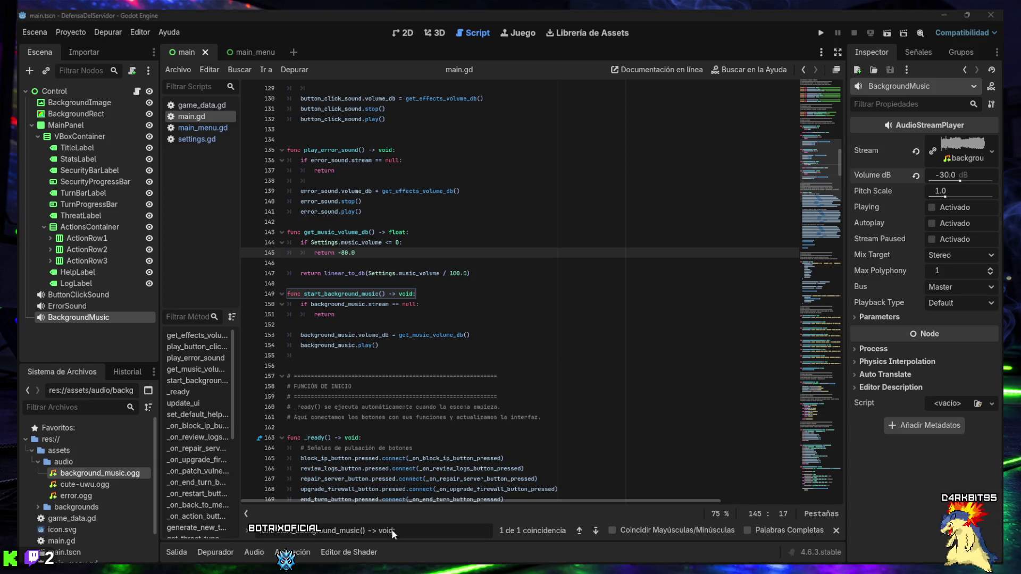
- Append -20.0 to line 147's linear_to_db music volume return, save, and rerun the game
key(ctrl+a)
text(return linear_to_db(Settings.music_volume / 100.0))
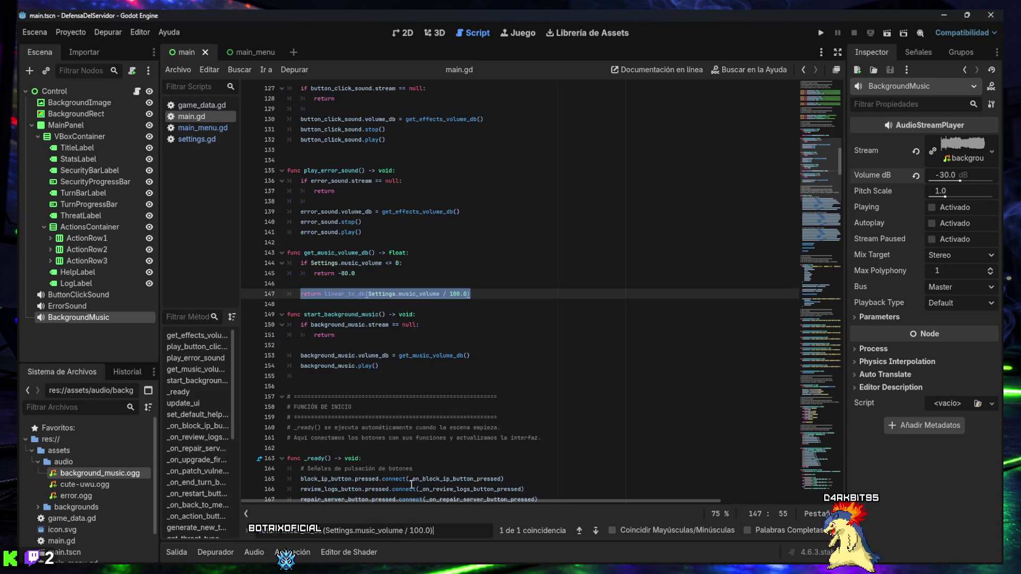
click(498, 294)
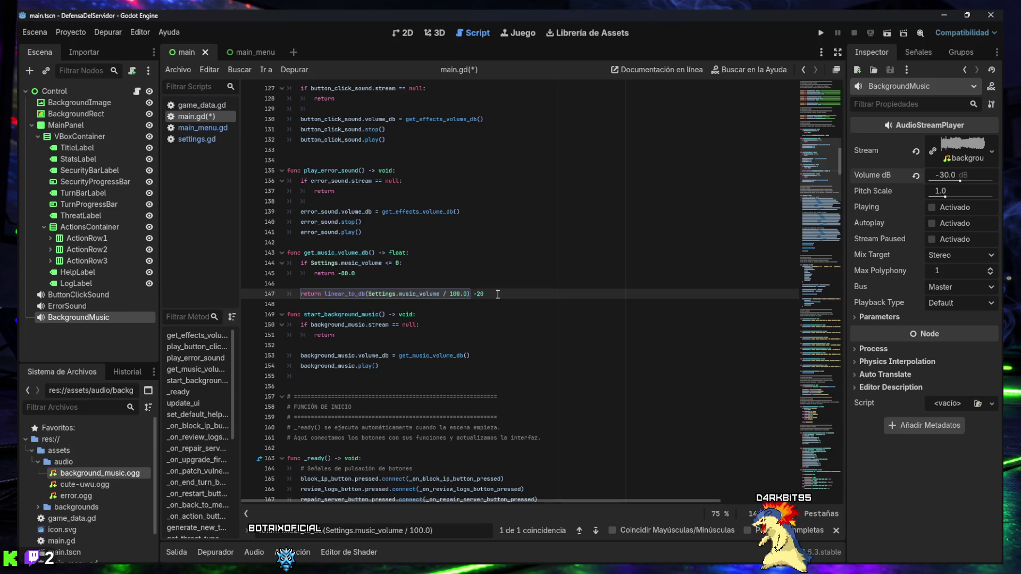
text(.0)
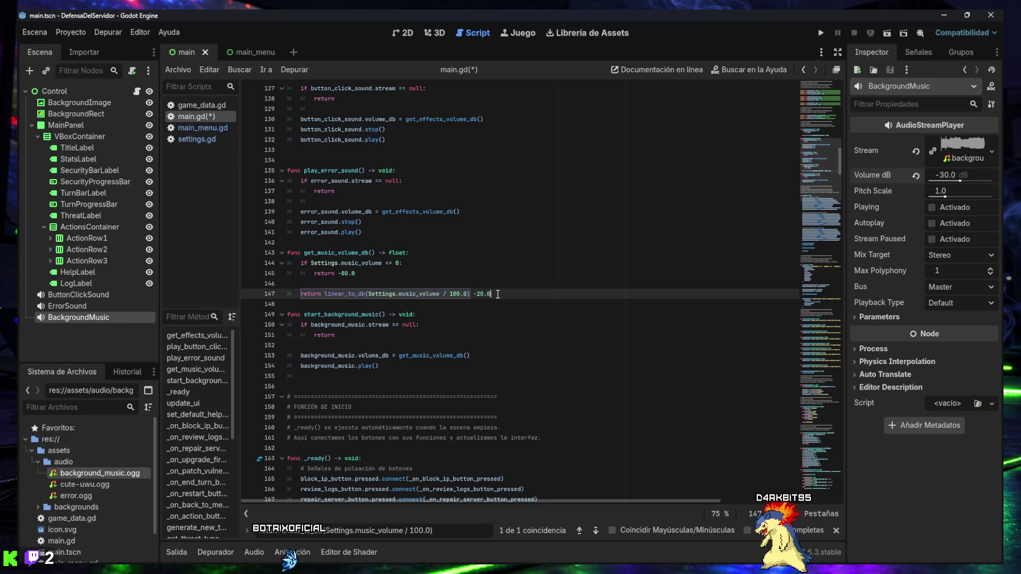
key(ctrl+s)
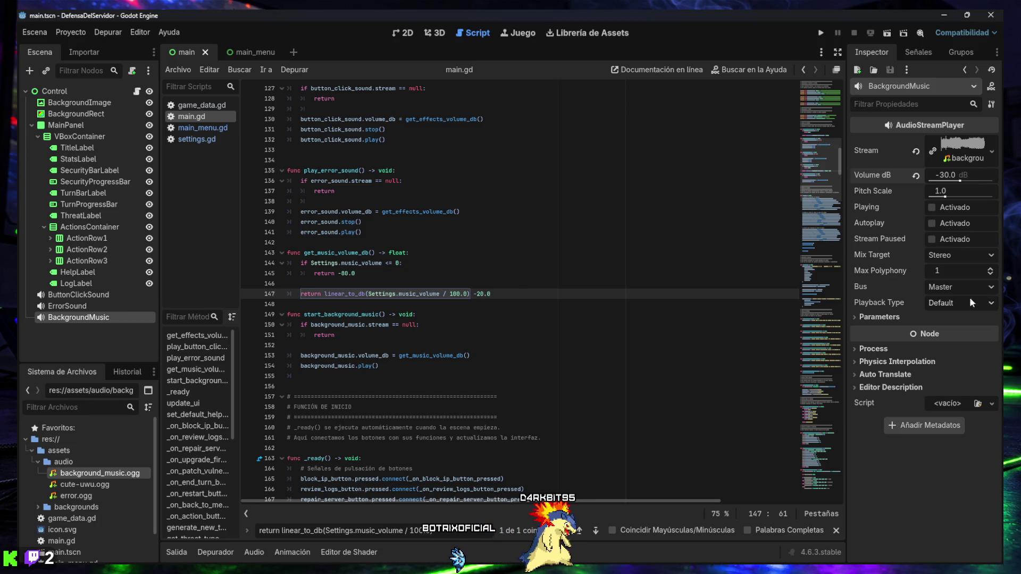
click(821, 33)
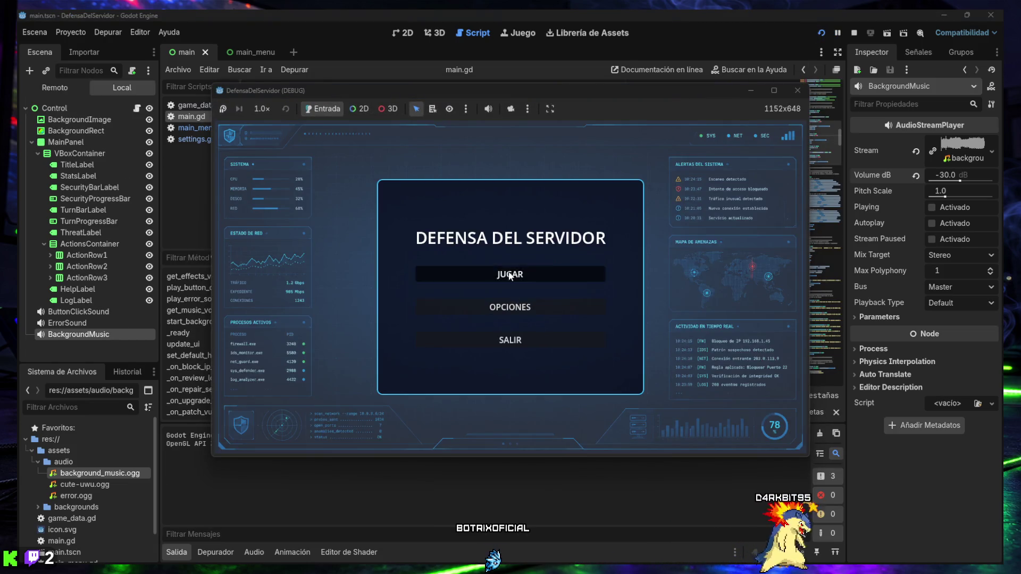
- Play a quick match blocking one IP, close it, and relaunch with F5
click(509, 275)
click(405, 295)
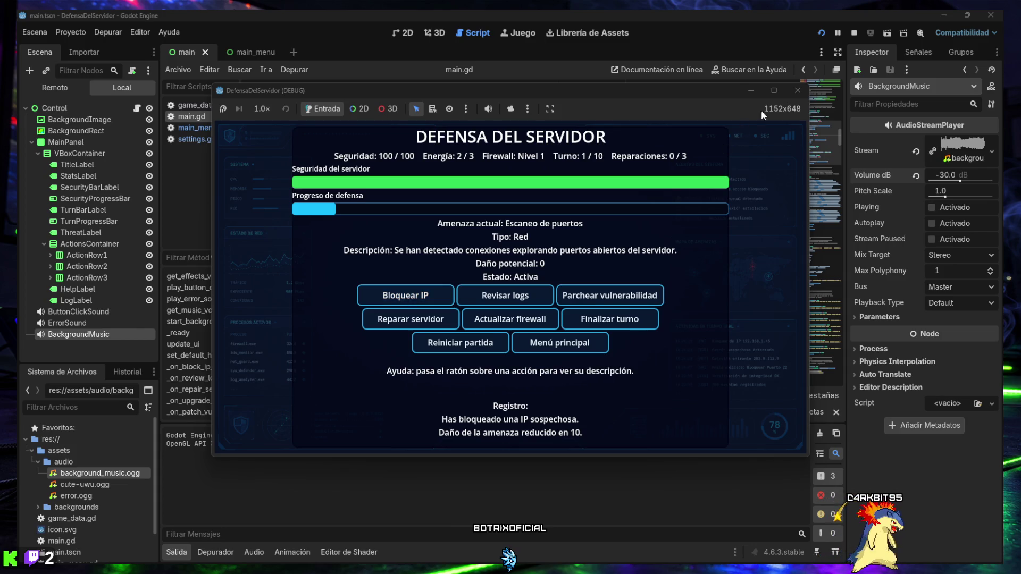
click(796, 90)
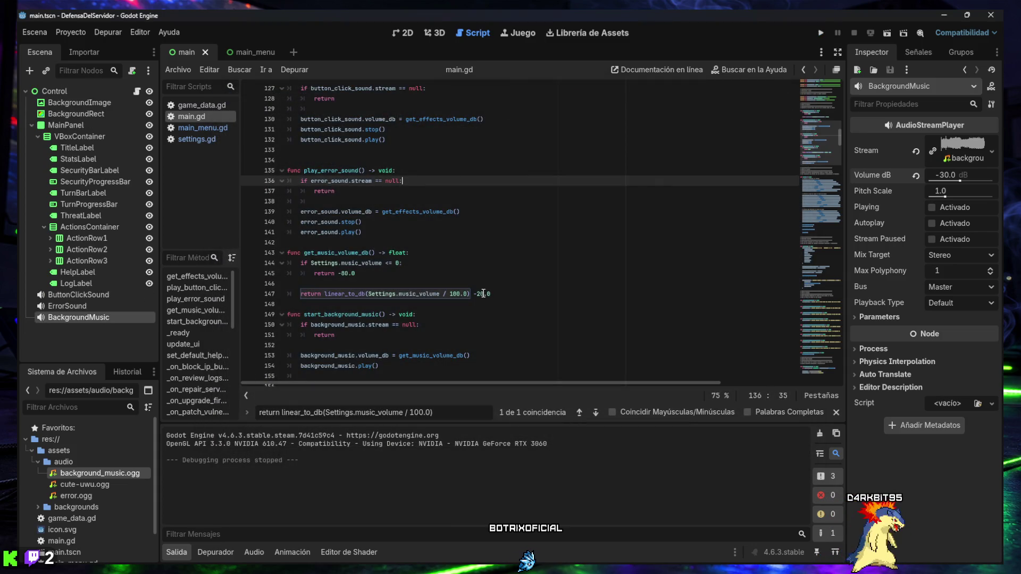
click(482, 294)
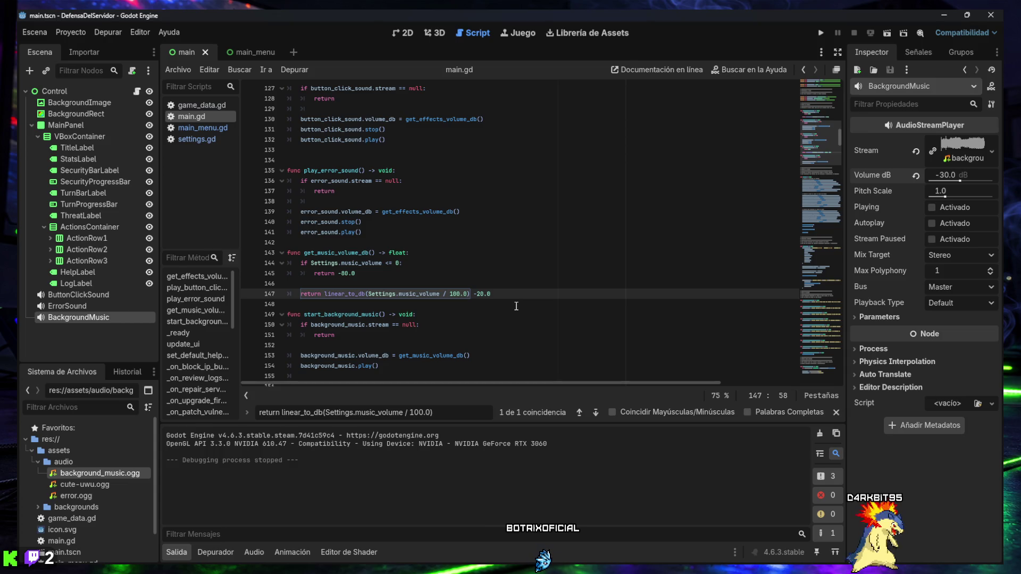
key(F5)
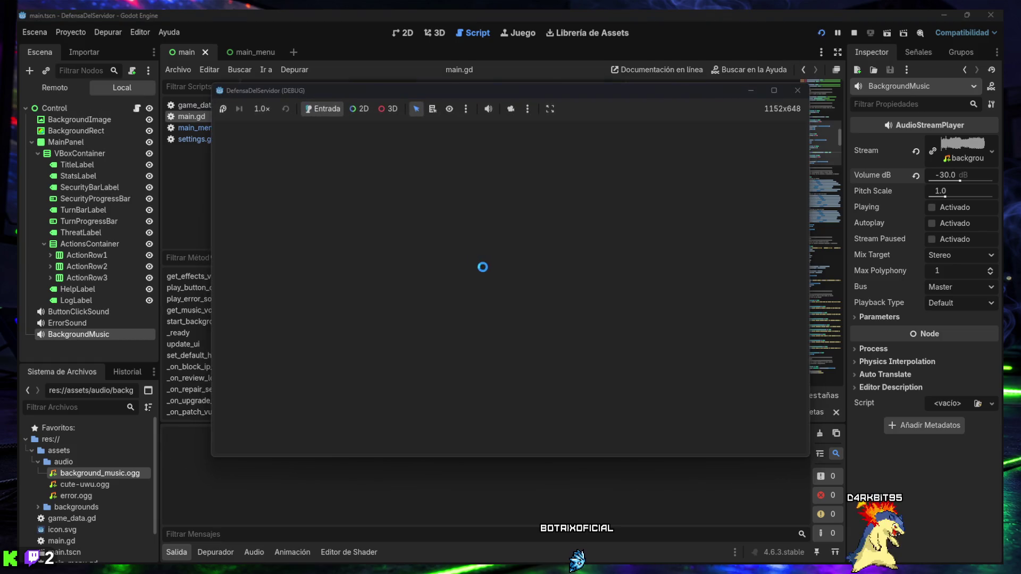
- Start a match and play early turns alternating Bloquear IP and Revisar logs
click(504, 283)
click(405, 295)
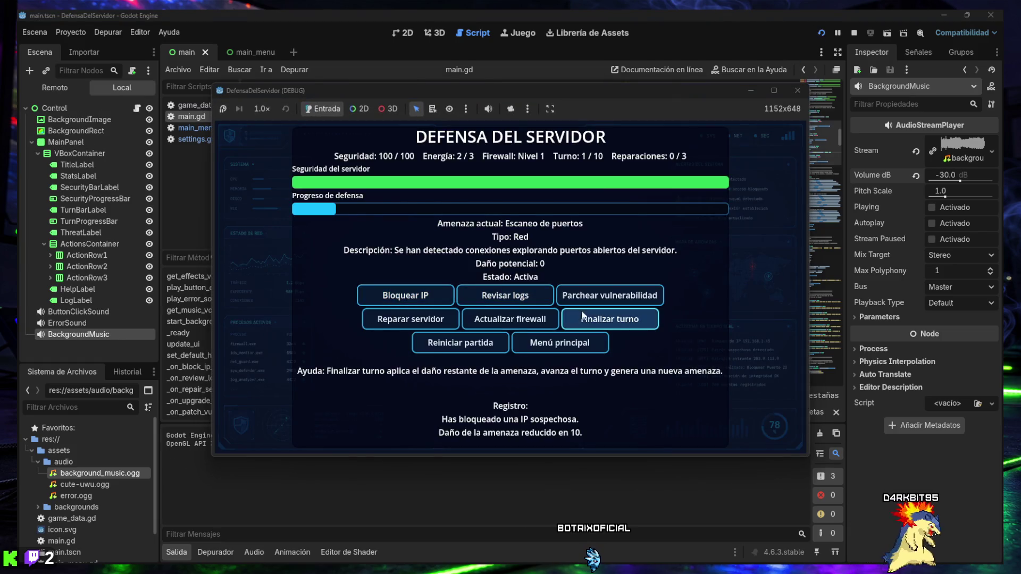
click(585, 321)
click(515, 301)
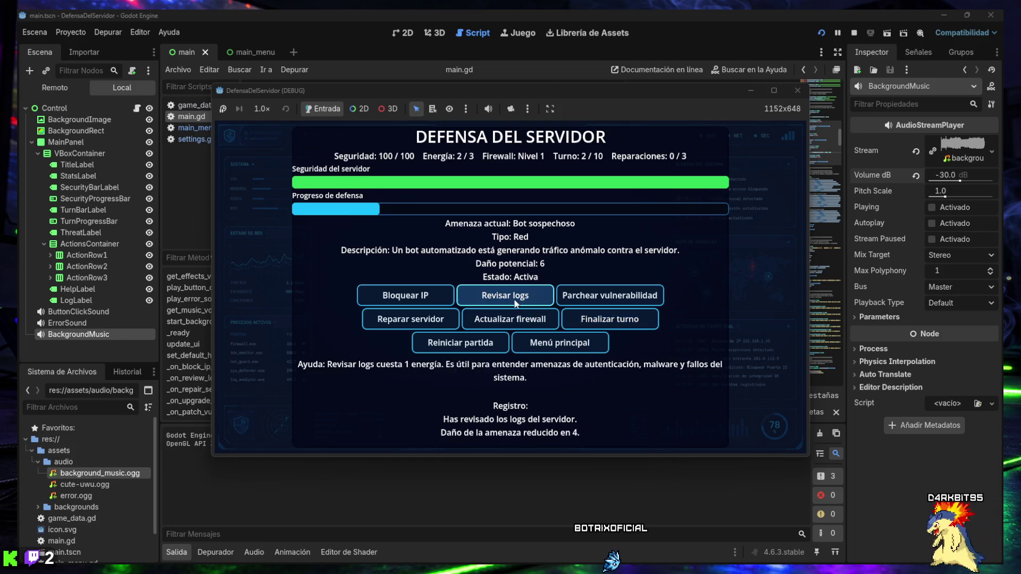
click(609, 319)
click(420, 296)
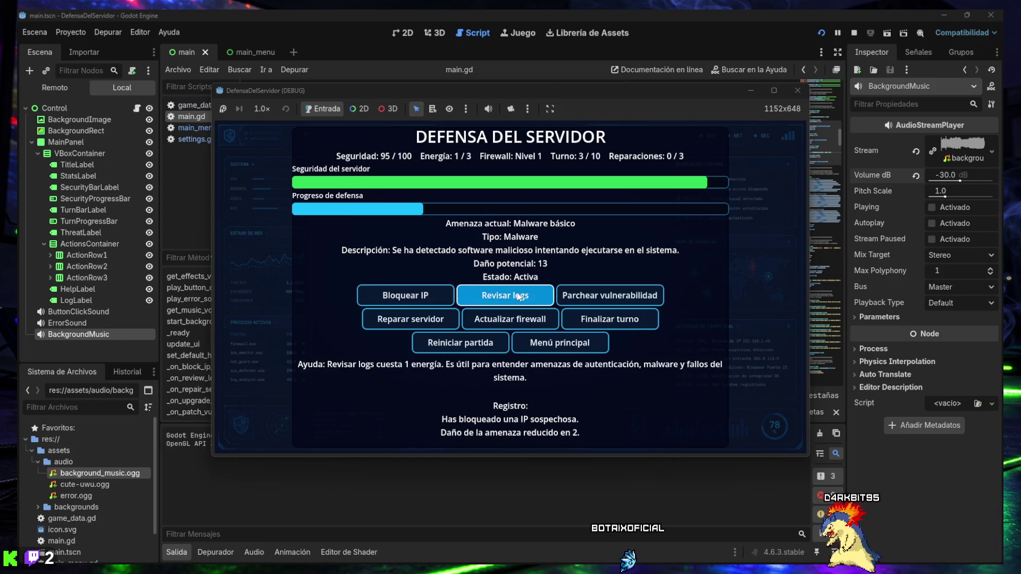
click(609, 318)
click(539, 301)
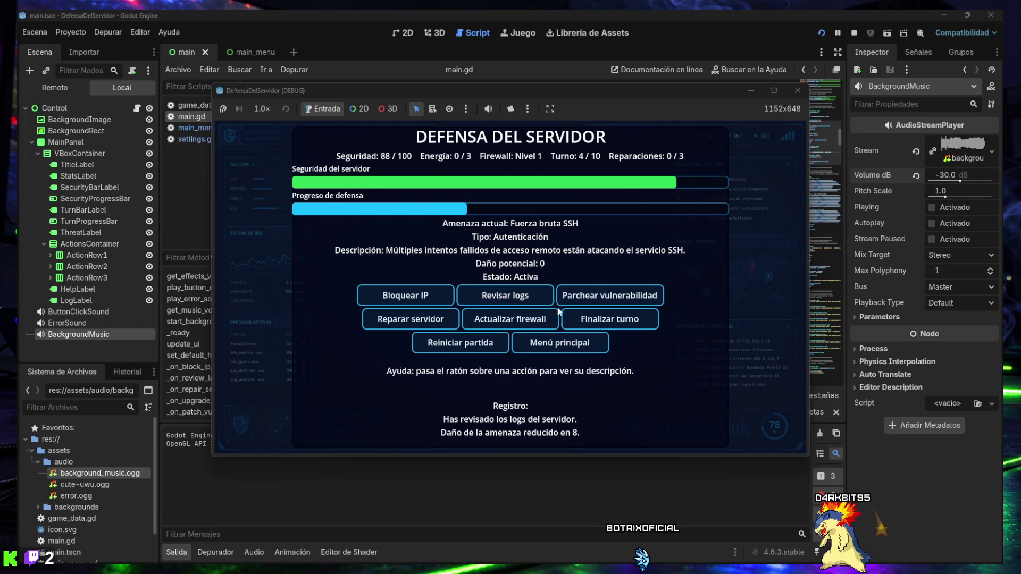
click(609, 319)
- Continue turns upgrading the firewall, reviewing logs and blocking IPs, including low-energy attempts
click(520, 318)
click(539, 298)
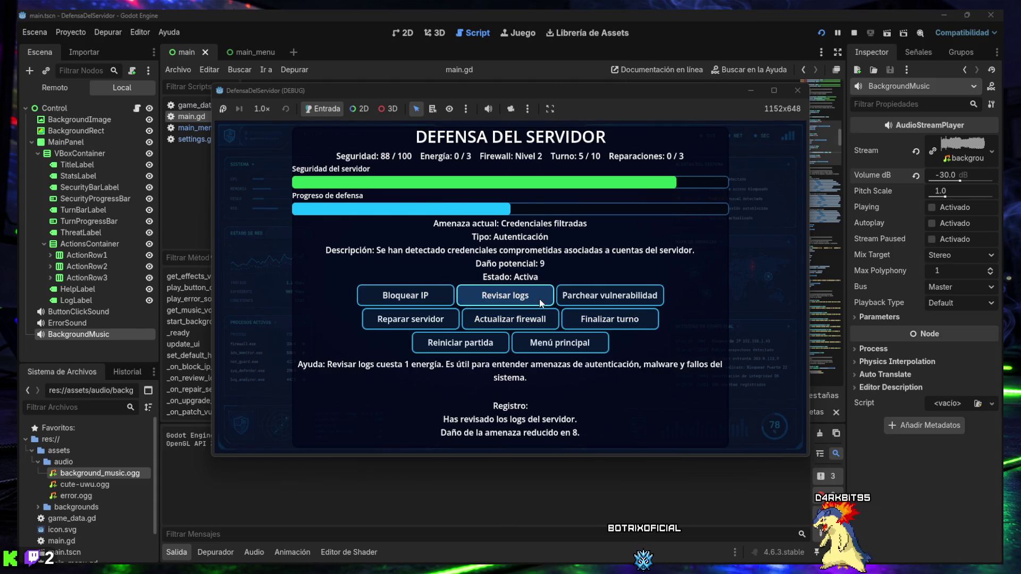
click(539, 299)
click(610, 319)
click(505, 296)
click(418, 297)
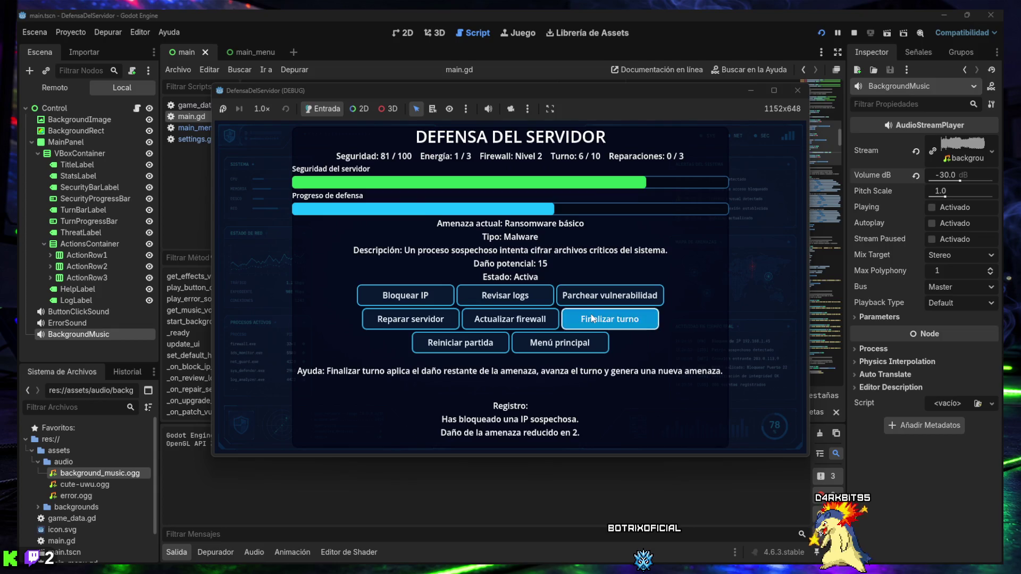
click(591, 318)
click(511, 319)
click(505, 296)
click(426, 295)
click(605, 322)
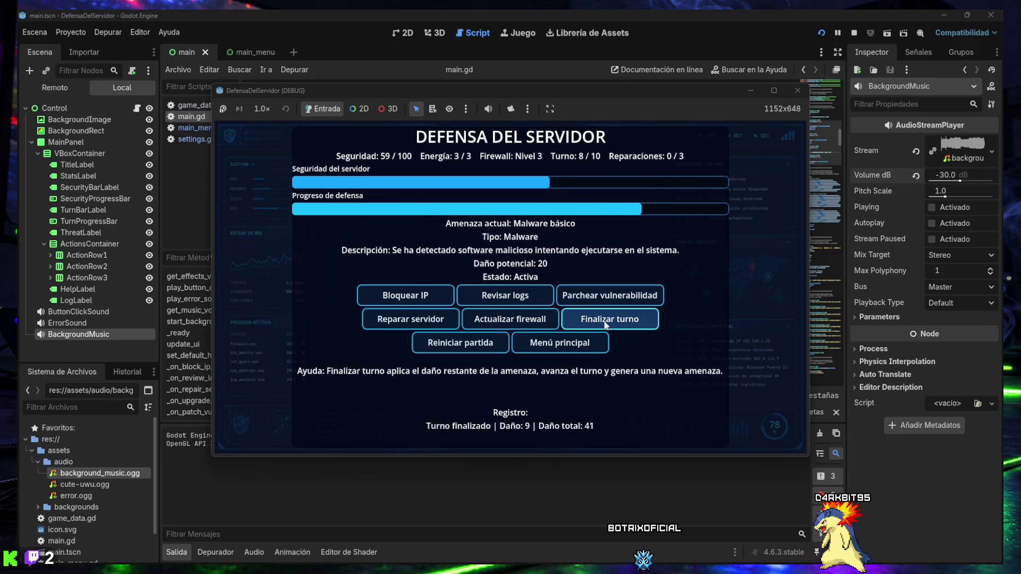
- Upgrade the firewall to level 4, patch the vulnerability, reach turn 10, then close the game
click(510, 319)
click(405, 296)
click(505, 295)
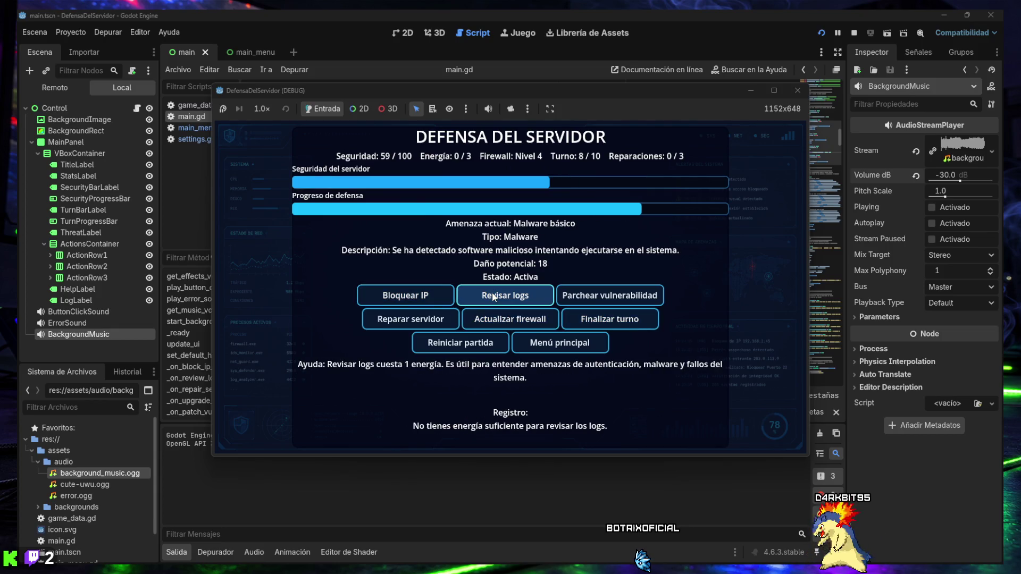
click(634, 322)
click(592, 298)
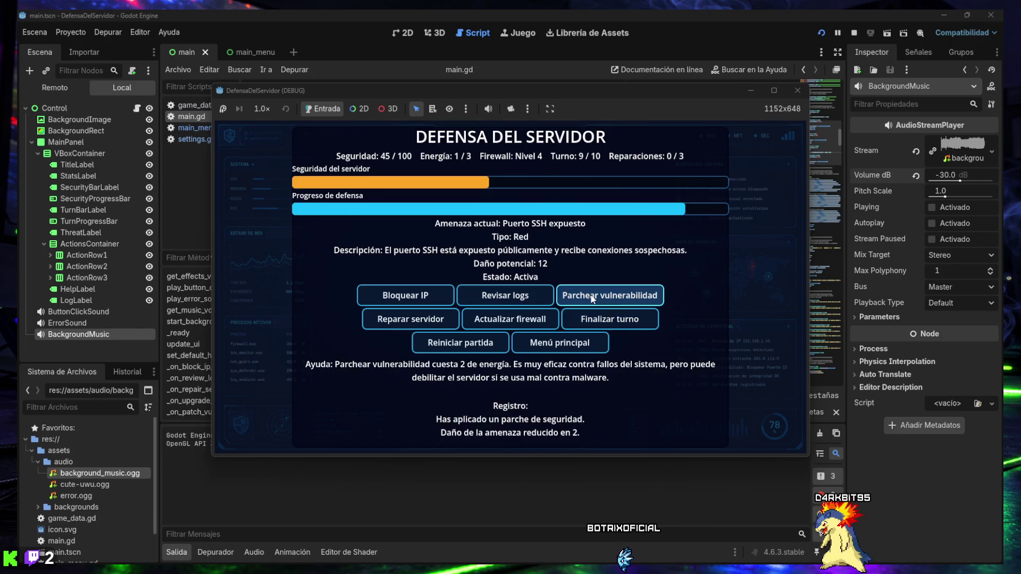
click(505, 296)
click(610, 319)
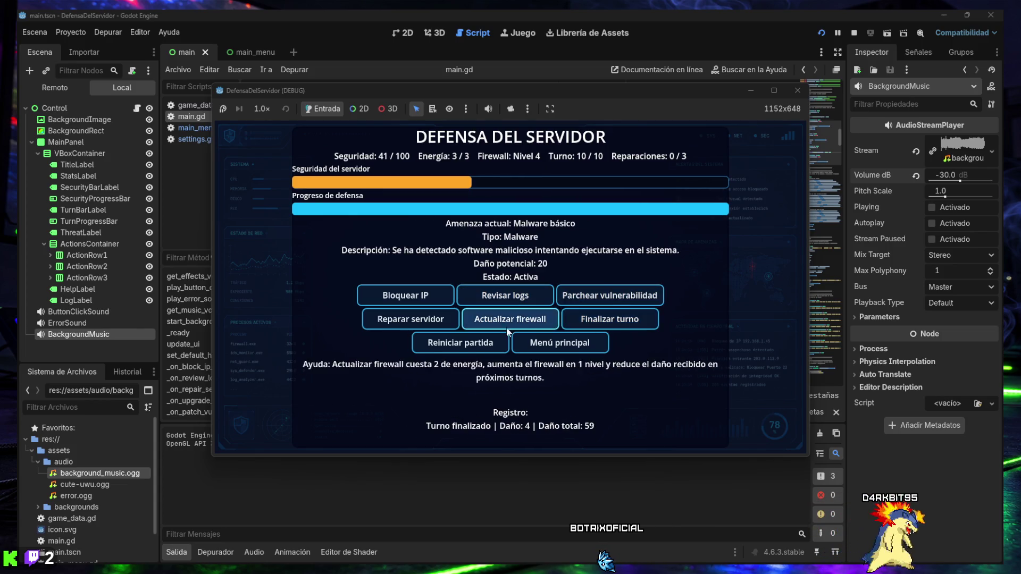
click(460, 342)
click(797, 91)
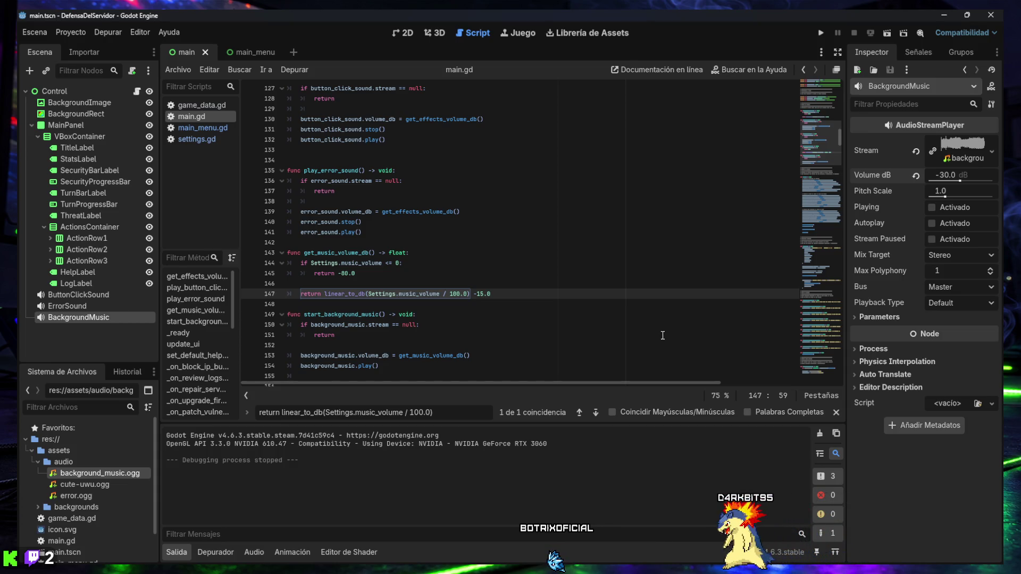
- Edit line 147 so the music volume subtracts 15.0 dB instead of 20.0
drag(492, 294, 301, 294)
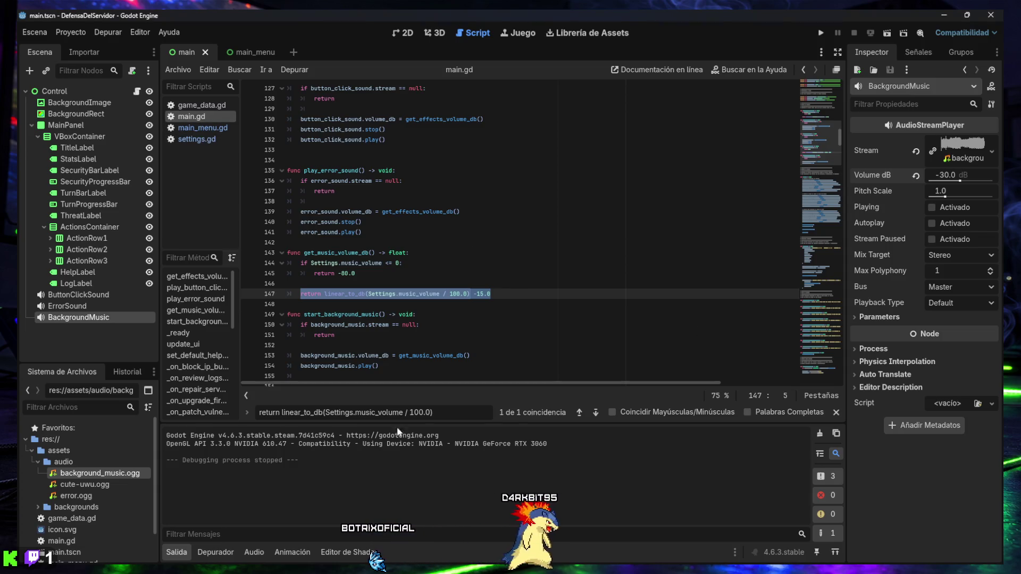
triple_click(431, 412)
- Search for the music volume slider handler and the Settings.music_volume = value line in main_menu.gd
text(func _on_music_volume_slider_value_changed(value: float) -> void:)
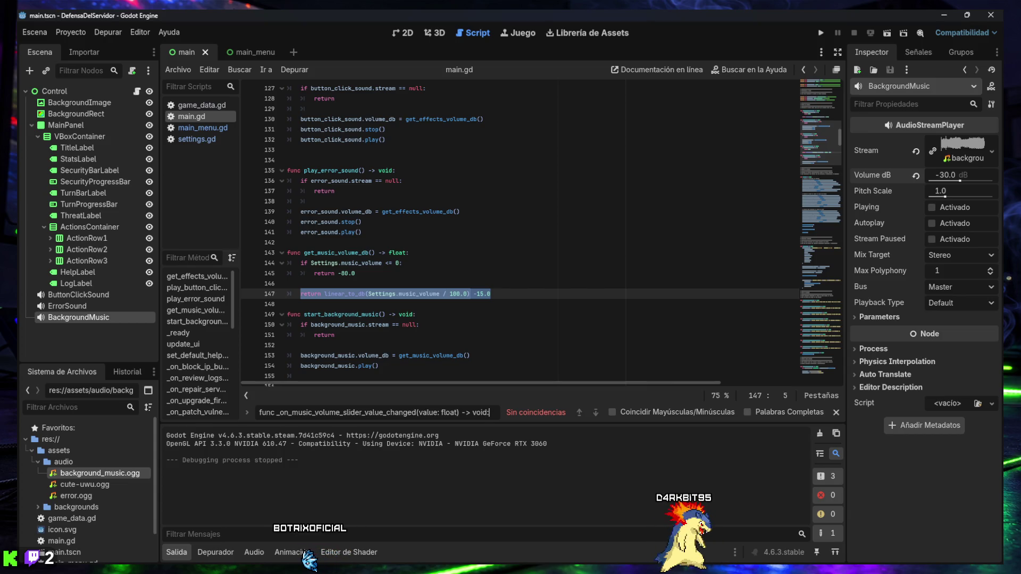
key(ctrl+a)
text(Settings.music_volume = value)
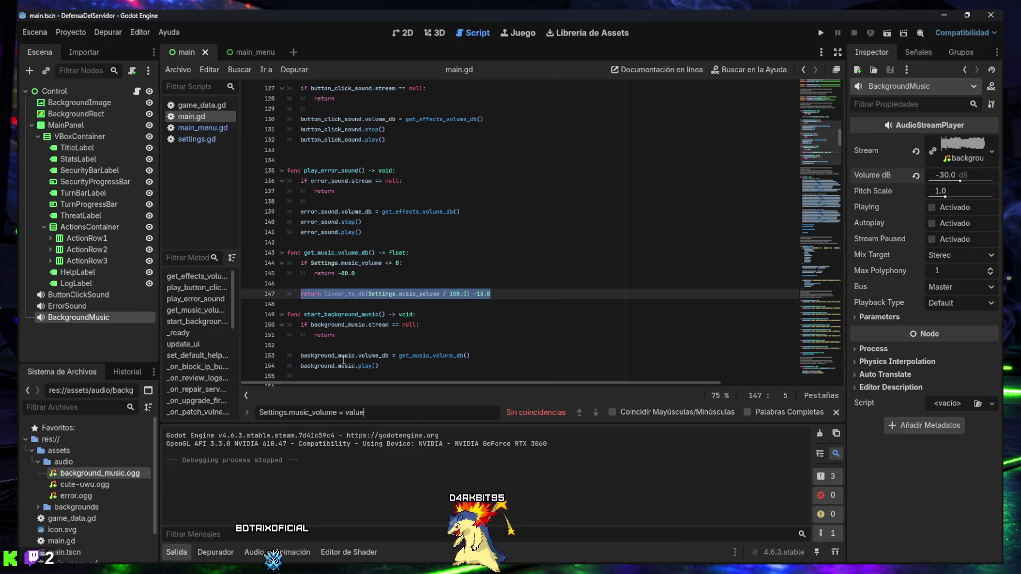
click(203, 128)
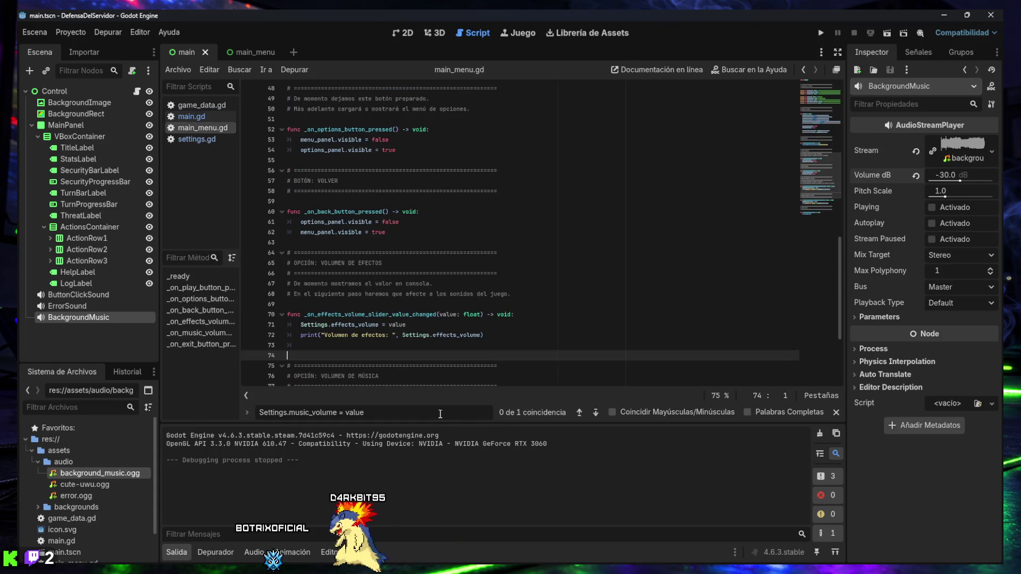
key(F3)
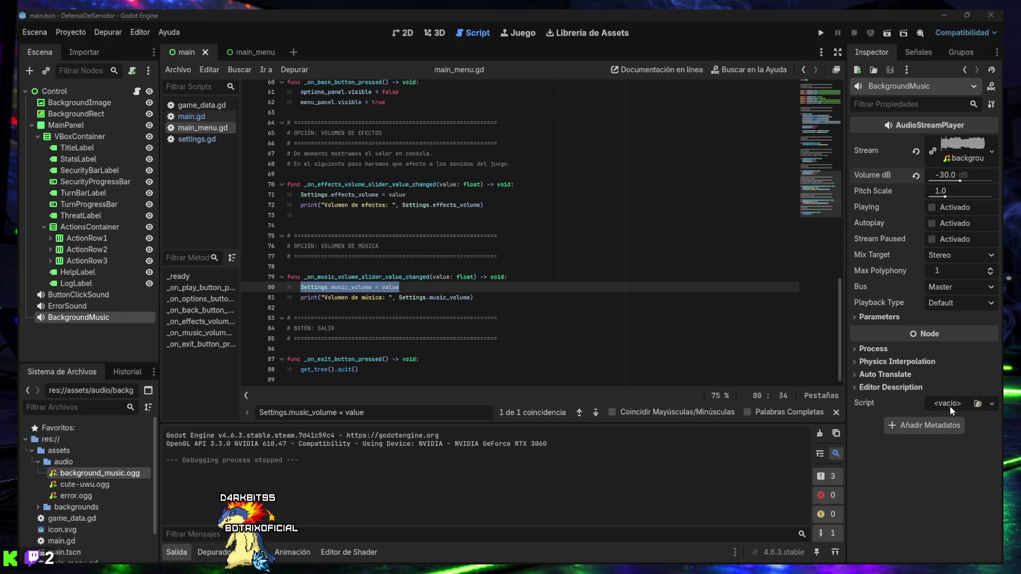
- Locate where main_menu.gd's slider reads Settings.music_volume at line 35, then open settings.gd
key(ctrl+a)
text(func _on_music_volume_slider_value_changed(value: float) -> void:)
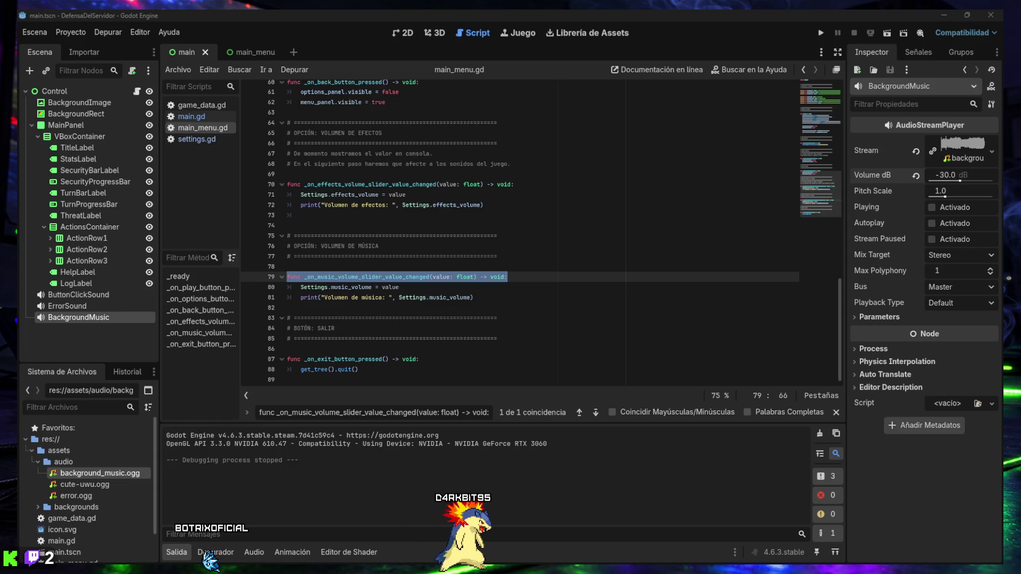
key(ctrl+a)
text(music_volume_slider.value = Settings.music_volume)
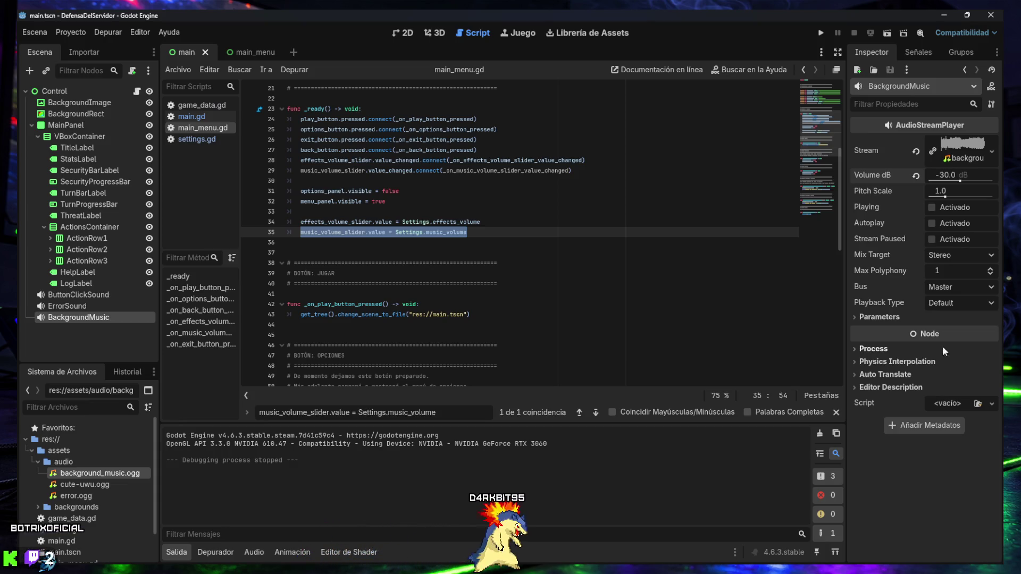
click(197, 139)
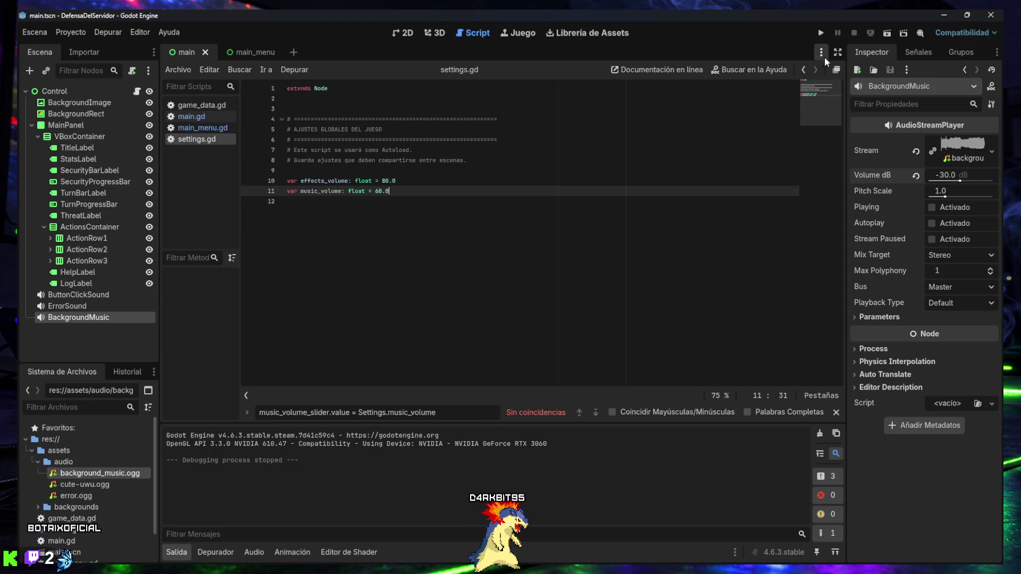
- Run the project, visit Opciones, and start a match before returning to the menu
click(821, 35)
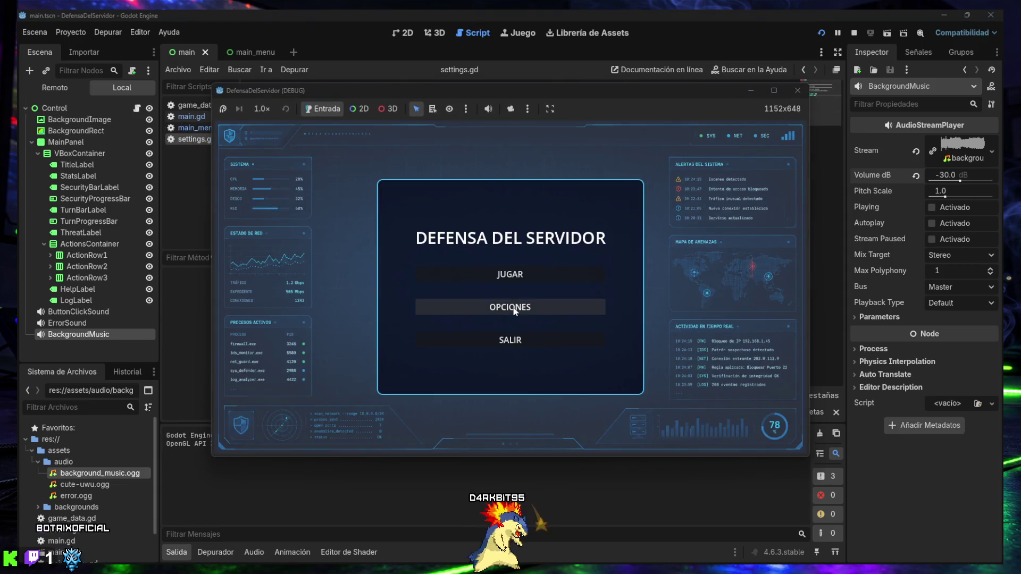
click(507, 300)
click(525, 344)
click(518, 268)
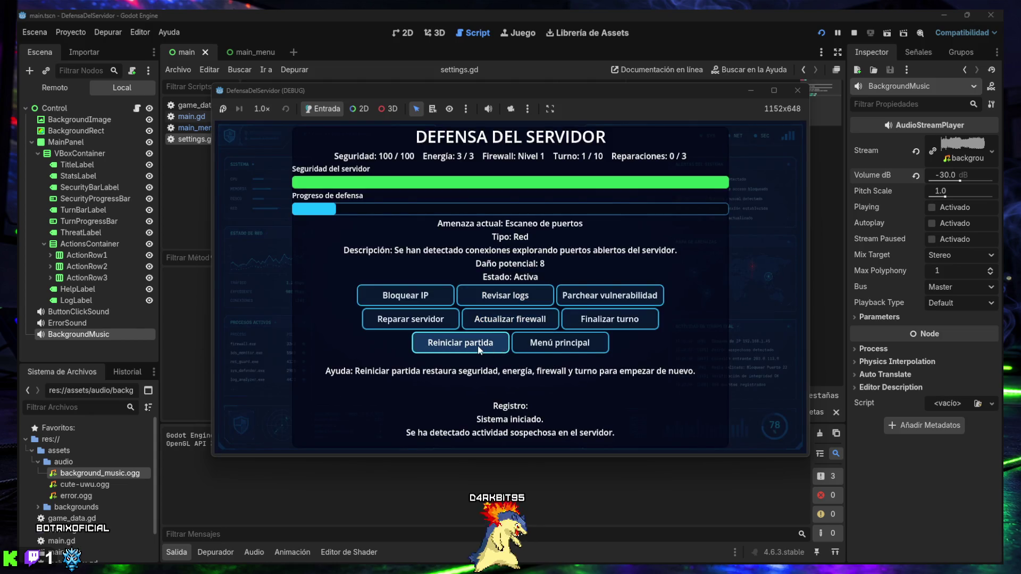
click(537, 344)
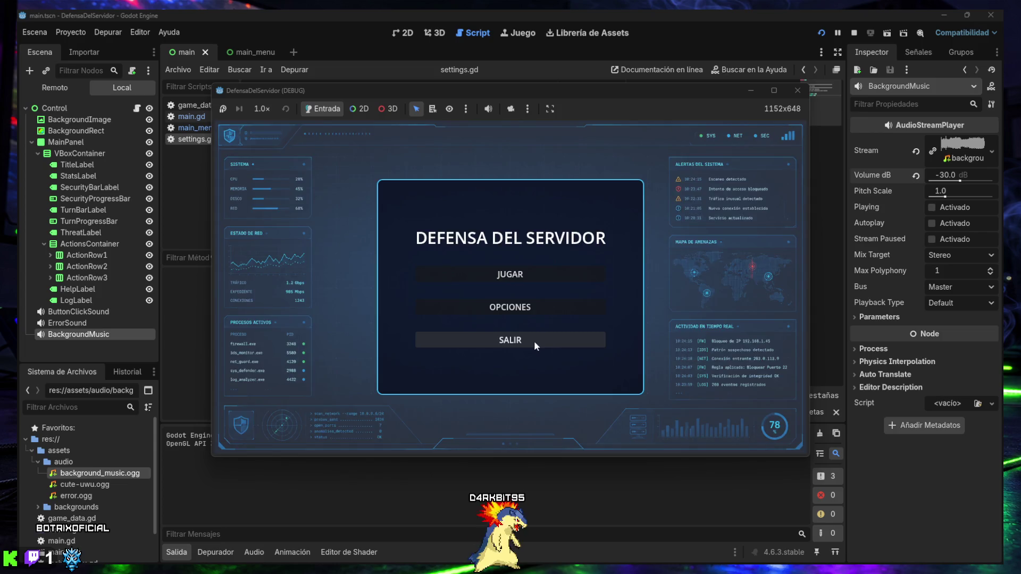
- Lower the music volume, start a new game, block an IP and end the turn
click(520, 310)
drag(517, 320, 462, 326)
click(505, 340)
click(510, 274)
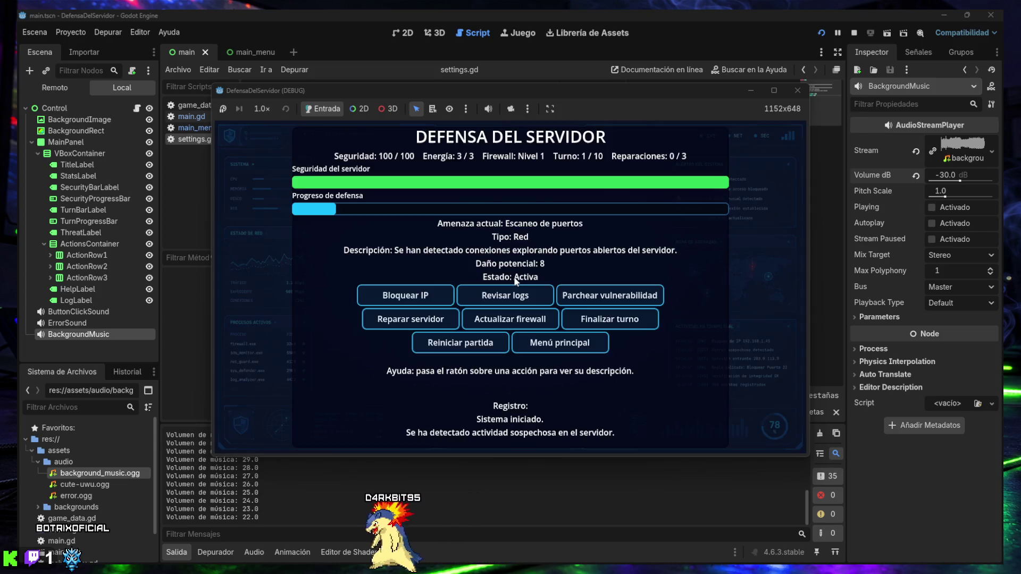
click(405, 296)
click(564, 319)
- Start another game, review the server logs, and close the game window
click(560, 343)
click(538, 276)
click(519, 299)
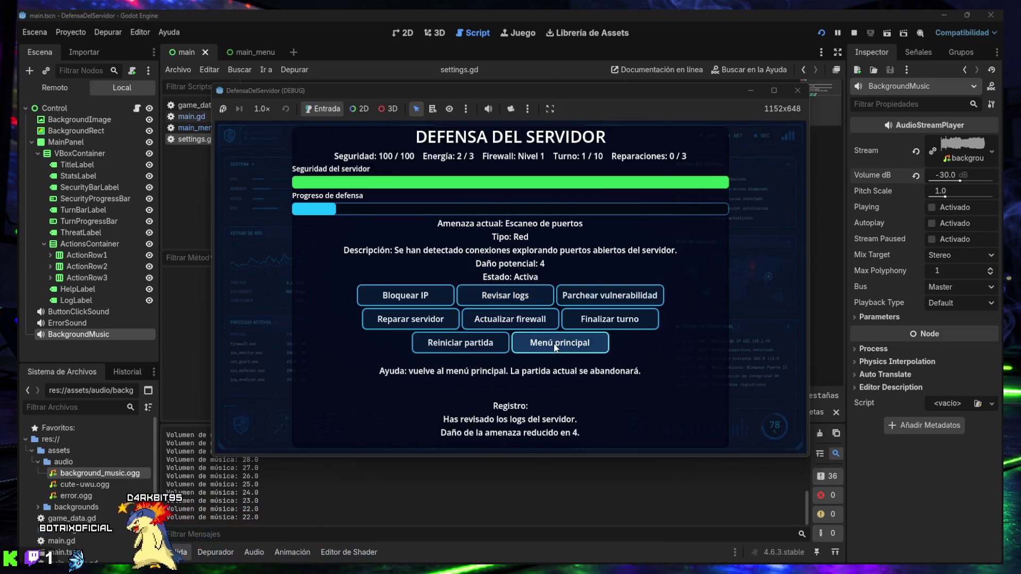
click(796, 90)
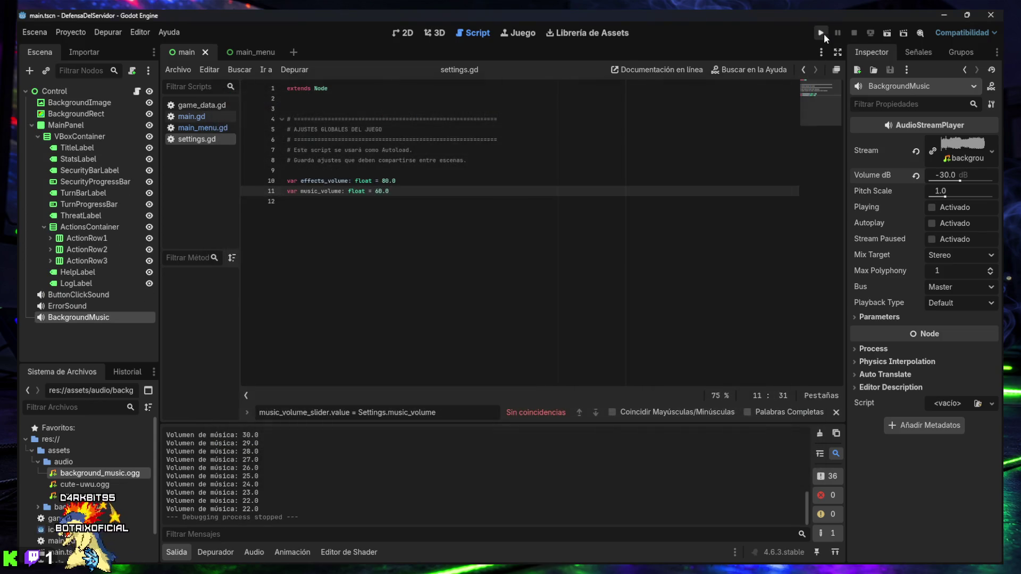
- Relaunch, restart the match five times, stop the game, then hide the output panel and find bar
click(821, 33)
click(514, 313)
click(511, 340)
click(524, 277)
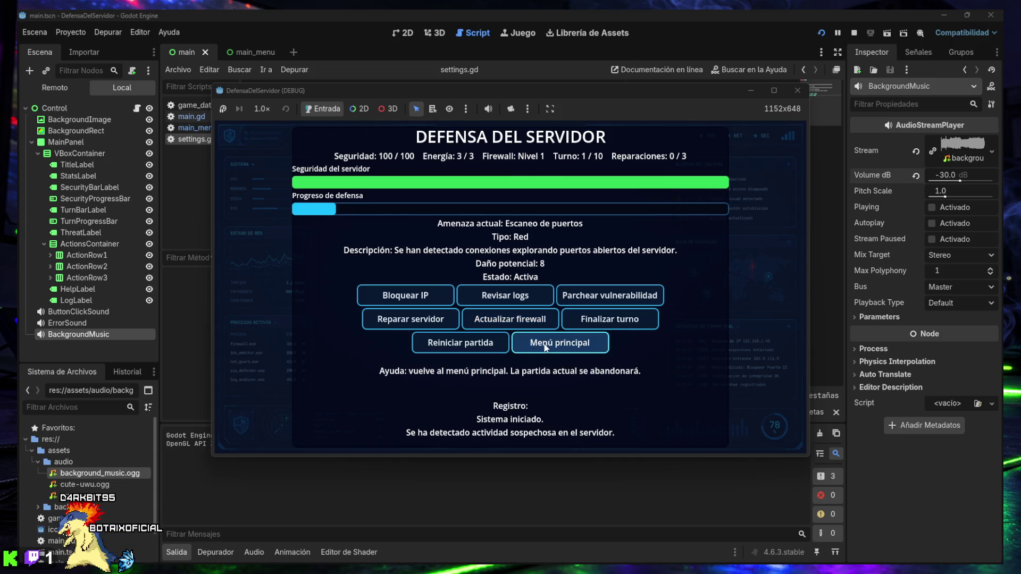
click(457, 343)
click(457, 343)
click(457, 344)
click(457, 344)
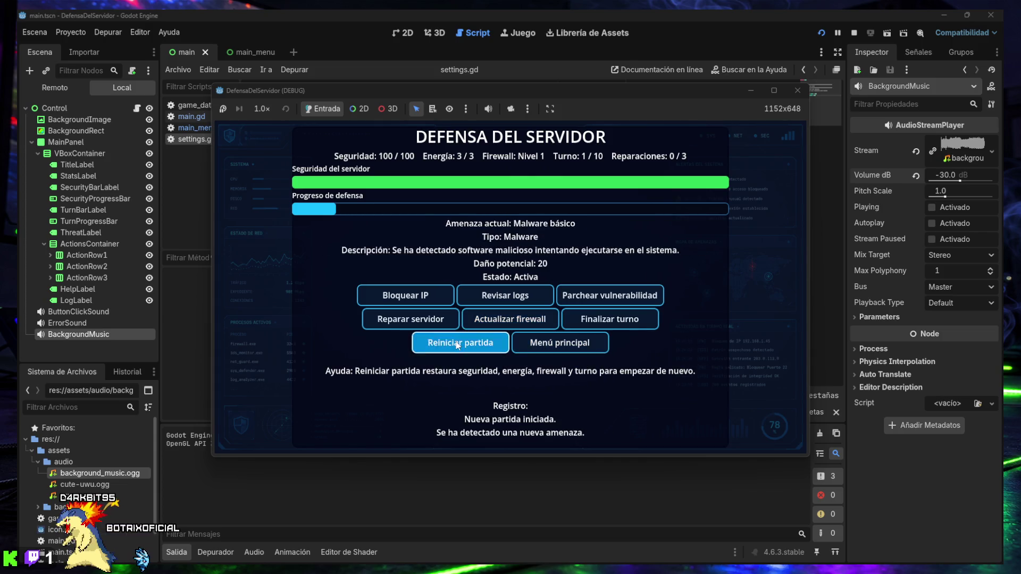
click(457, 343)
click(794, 91)
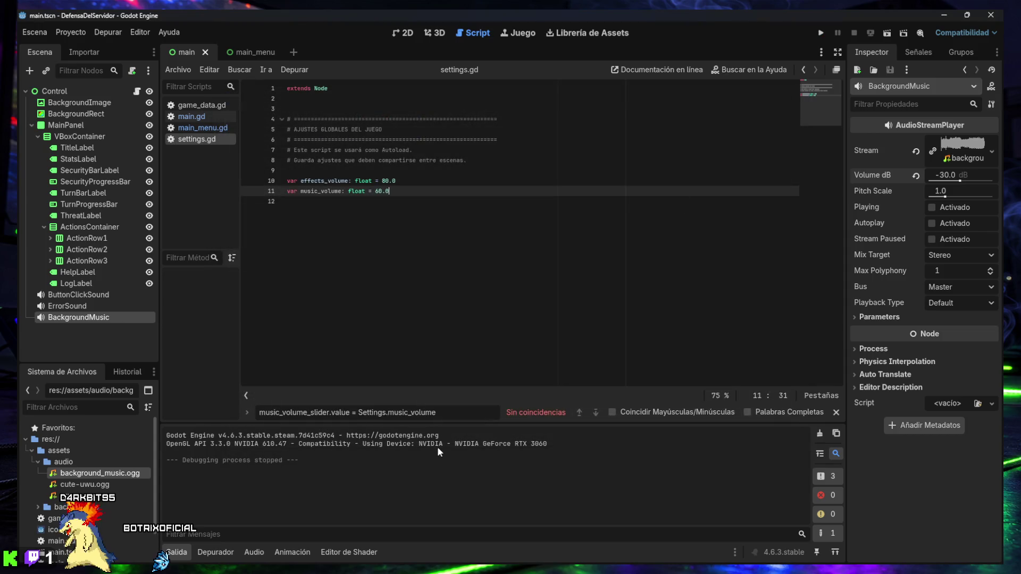
click(176, 553)
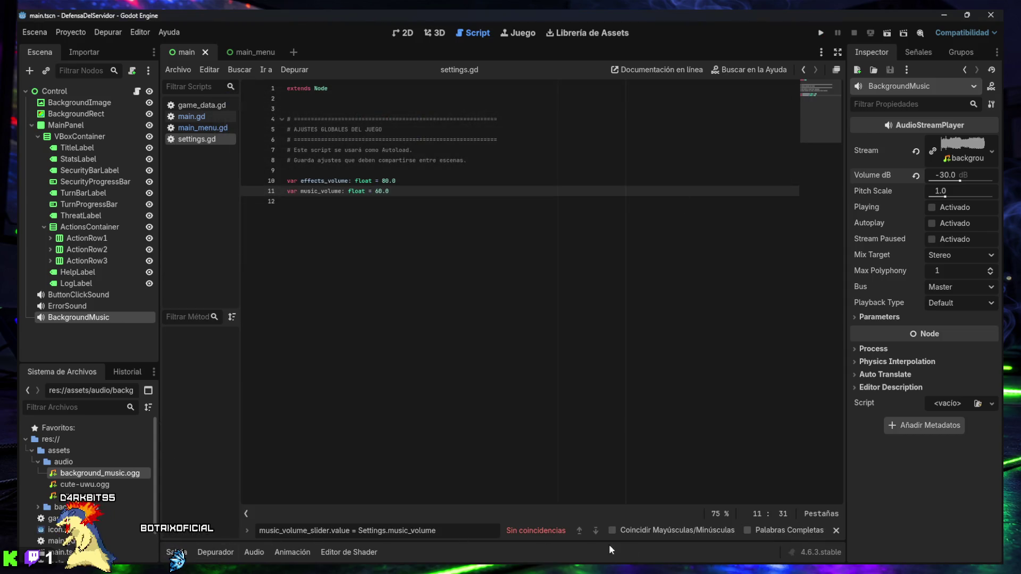
click(834, 531)
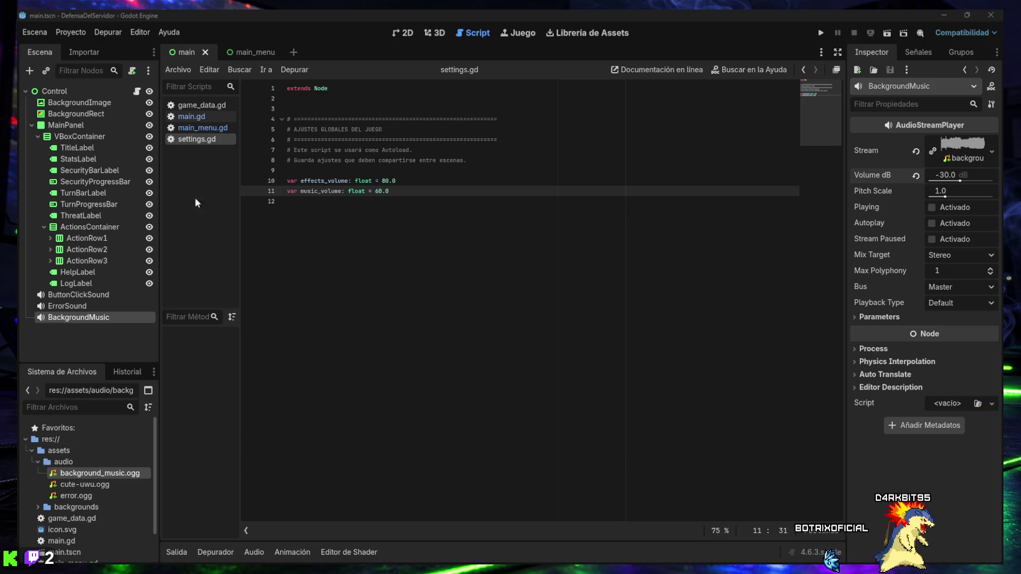
click(71, 33)
click(76, 48)
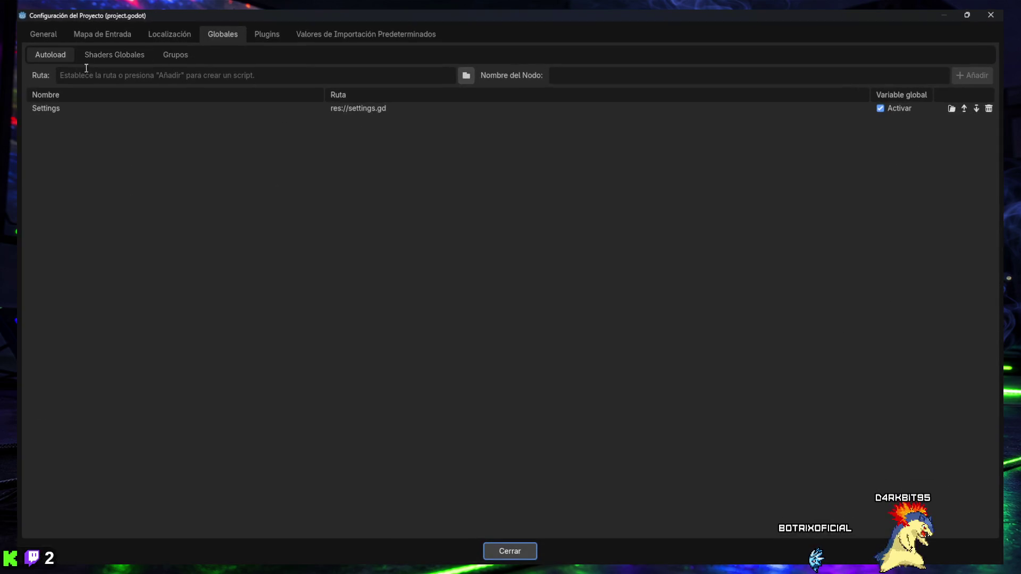
click(56, 38)
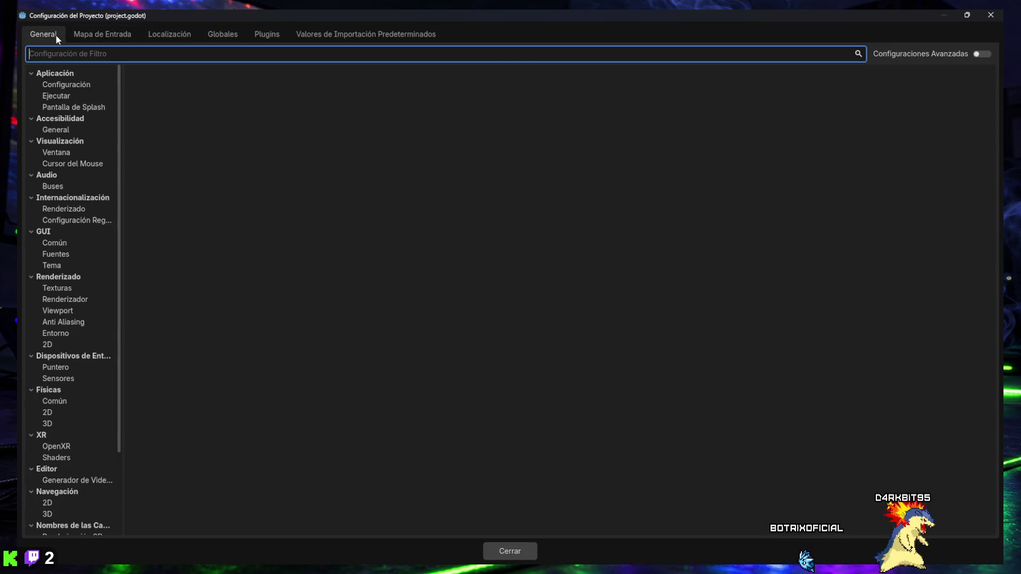
click(58, 73)
click(59, 74)
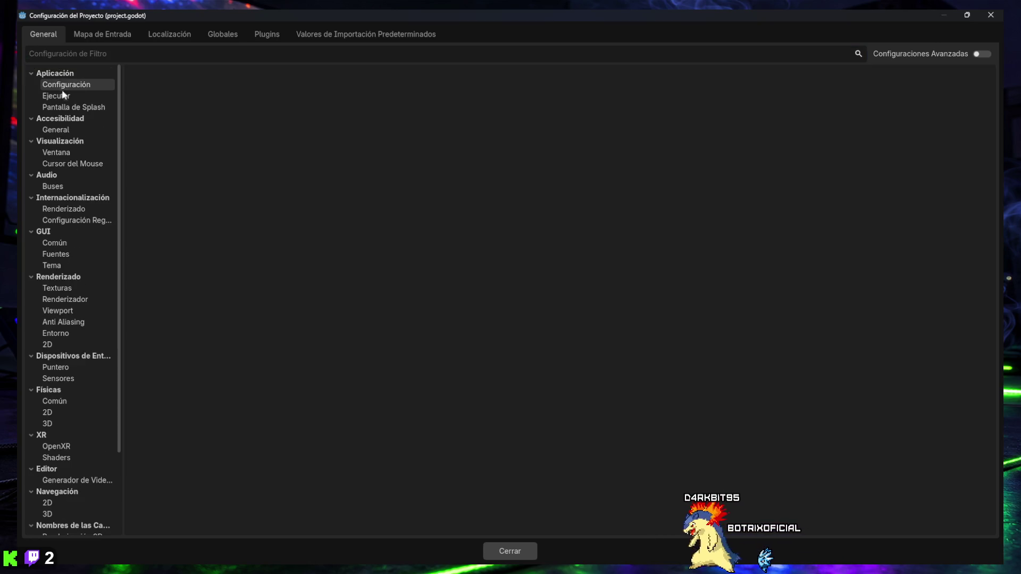
click(63, 97)
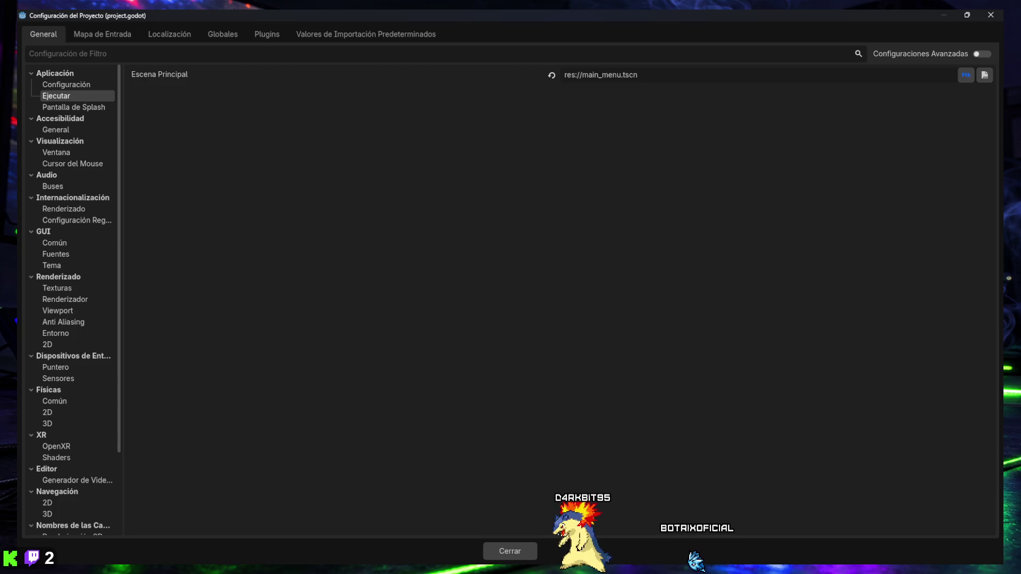
click(981, 20)
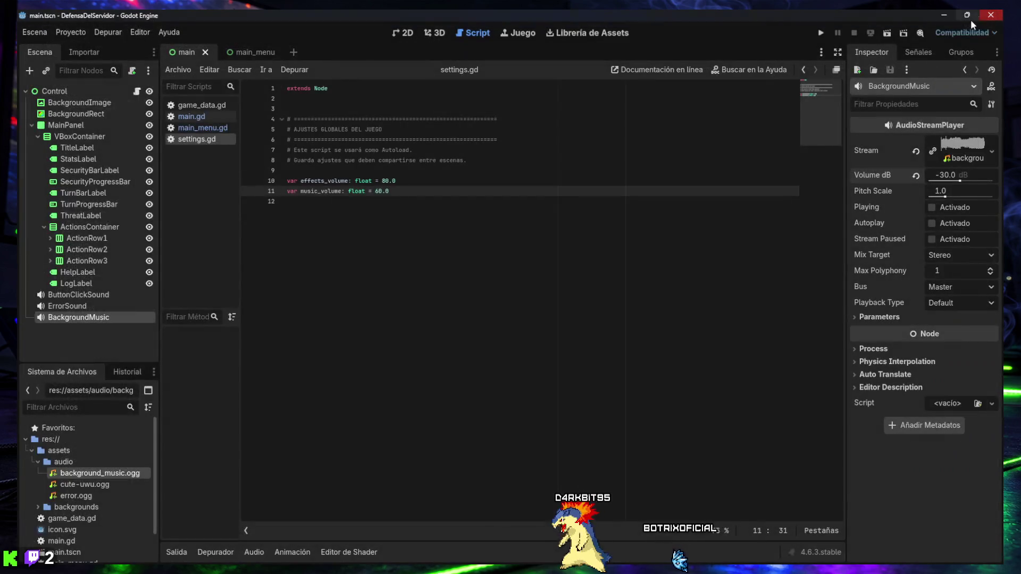
- Open Administrar Plantillas de Exportación from the Editor menu
click(140, 32)
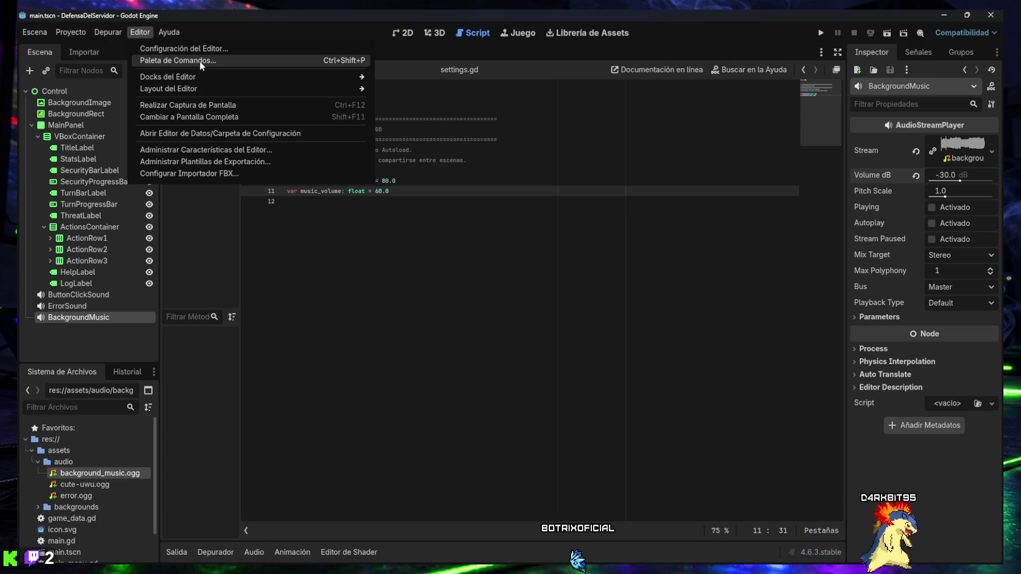
click(207, 161)
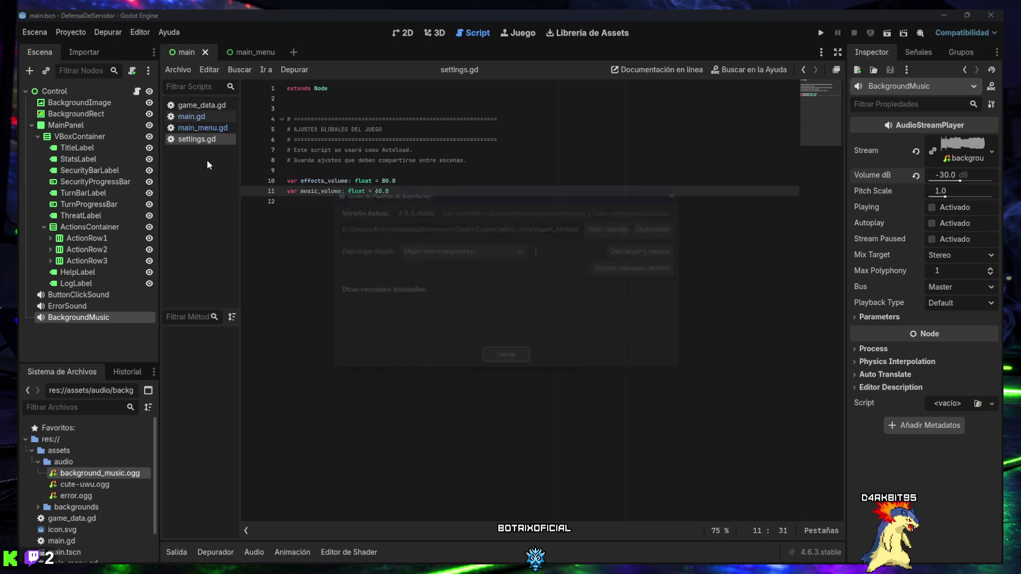
- Enlarge and reposition the export templates manager, confirm 4.6.3.stable templates are installed, then close it
mouse_move(314, 181)
mouse_down()
mouse_move(219, 134)
mouse_move(224, 163)
mouse_up()
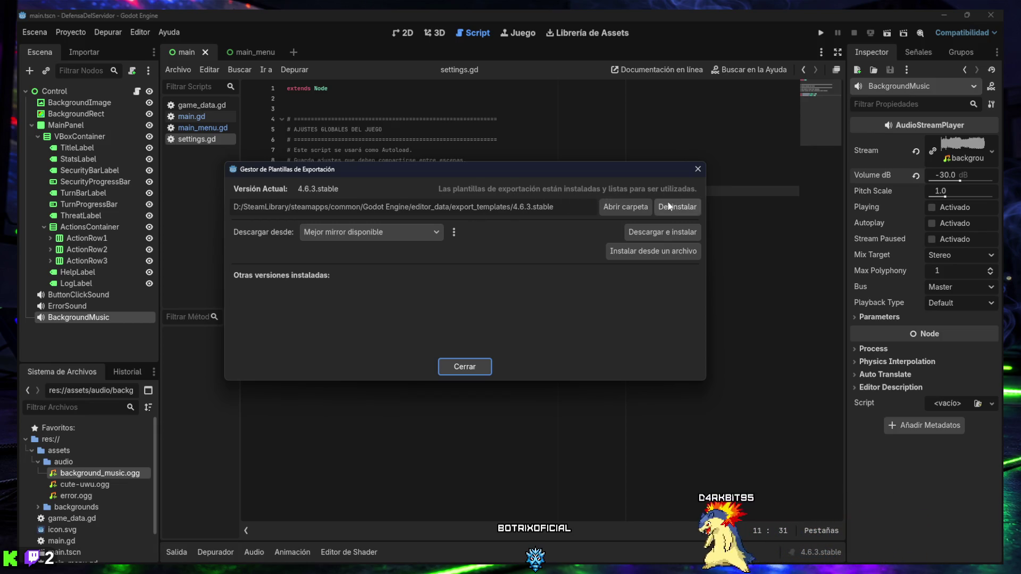
mouse_move(499, 170)
mouse_down()
mouse_move(556, 187)
mouse_move(554, 200)
mouse_up()
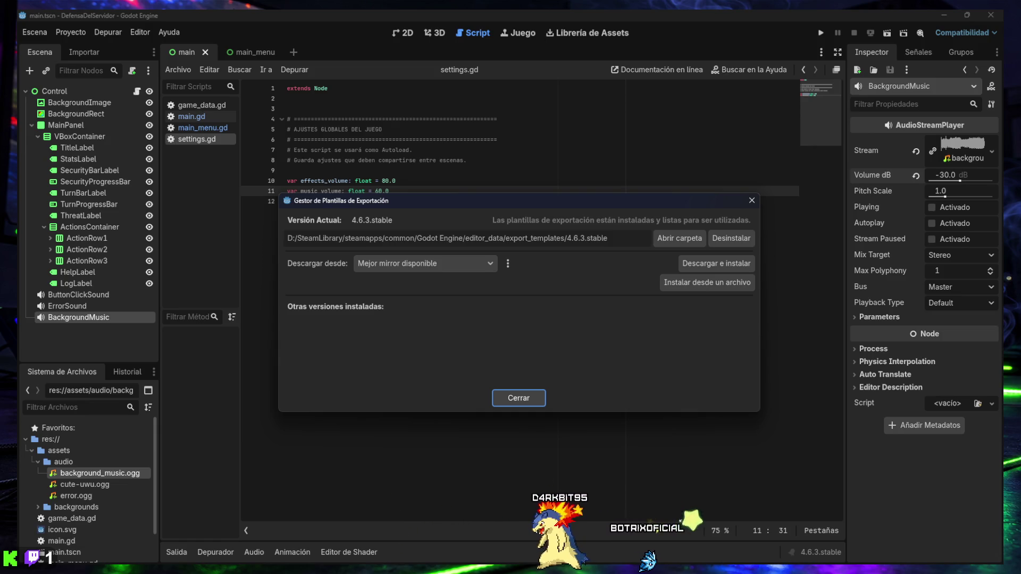
click(518, 399)
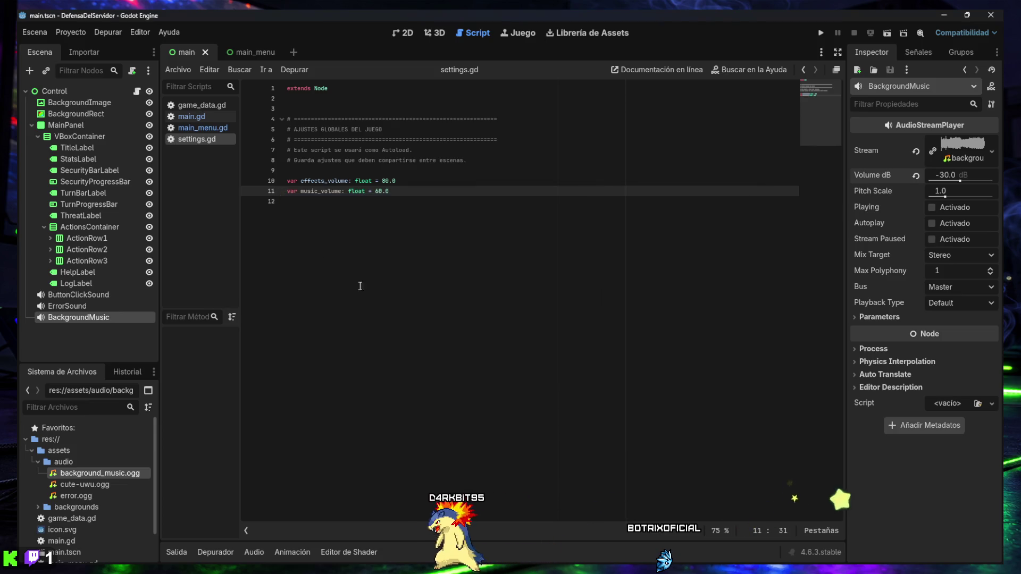
- Add a Windows Desktop preset in Proyecto > Exportar... and maximize the Export dialog
click(60, 33)
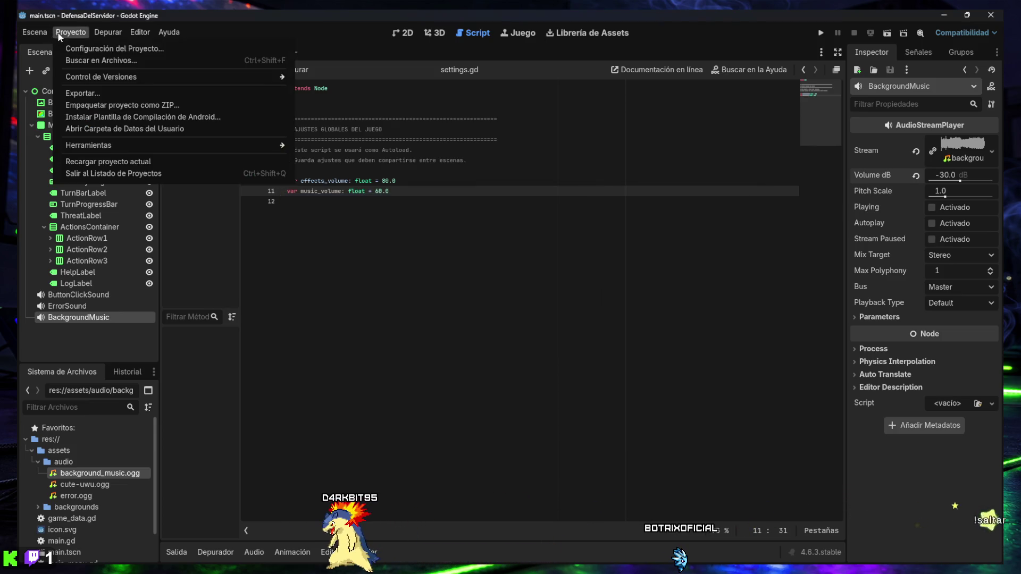
click(92, 94)
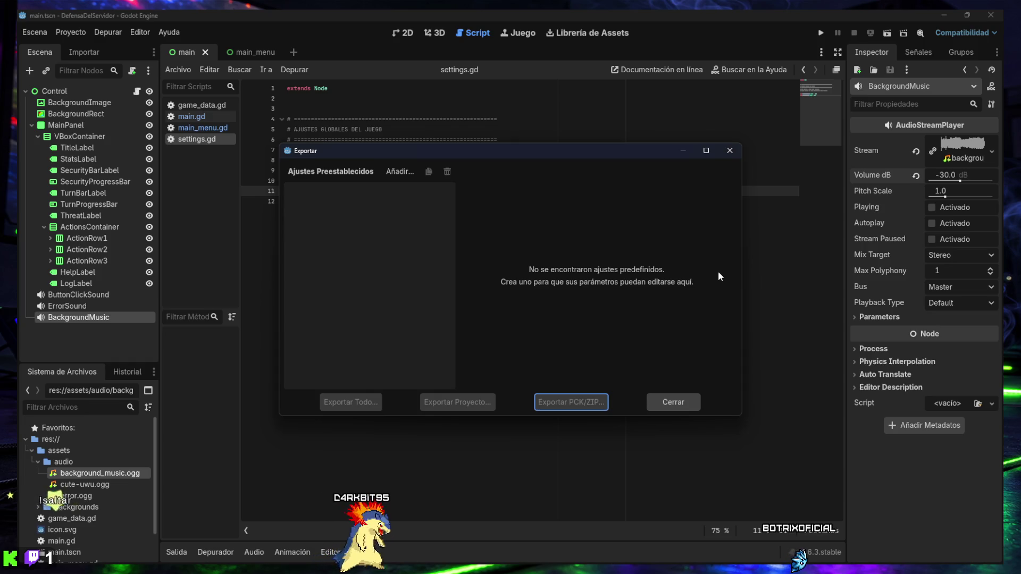
click(400, 173)
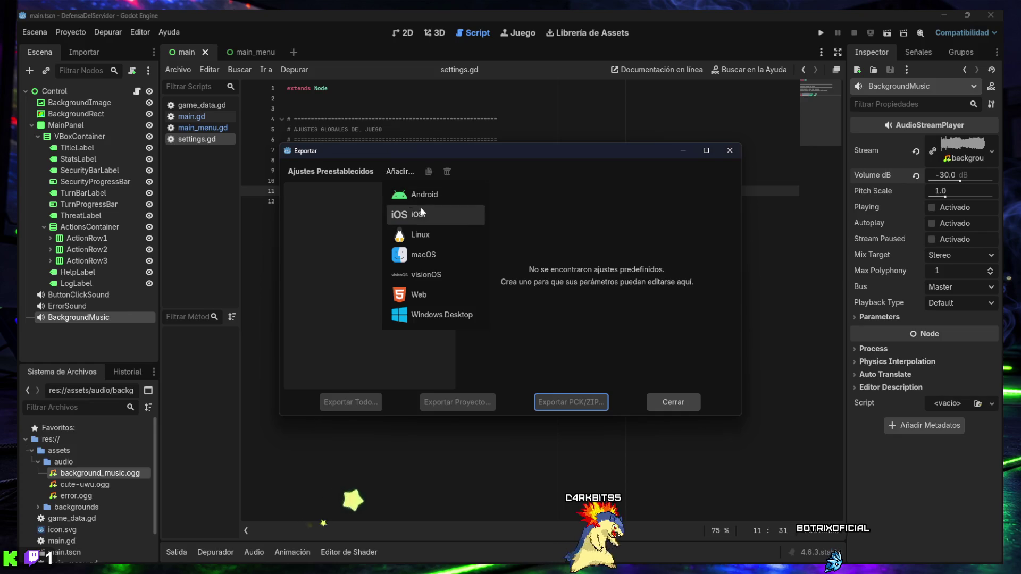
click(445, 315)
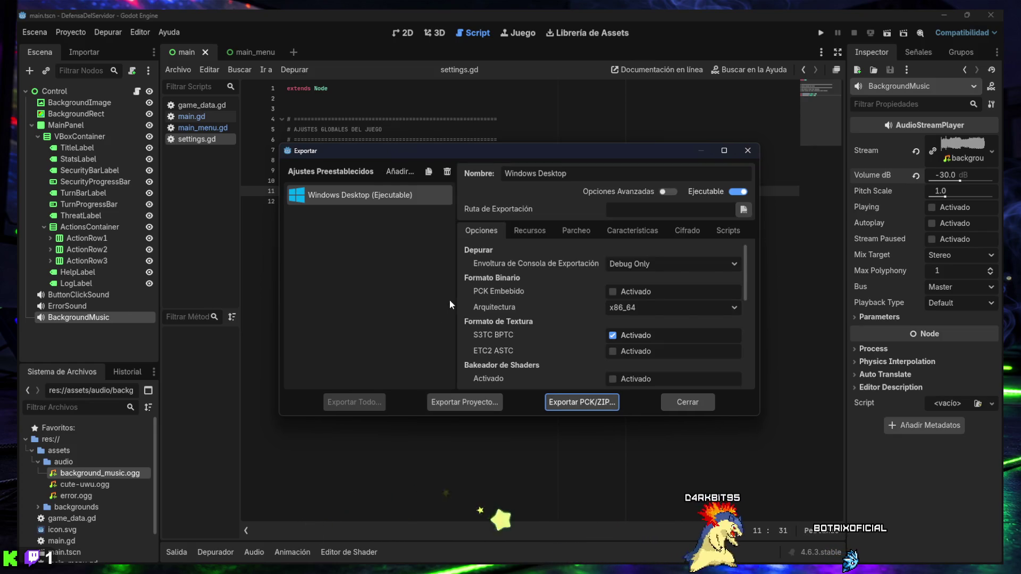
double_click(520, 154)
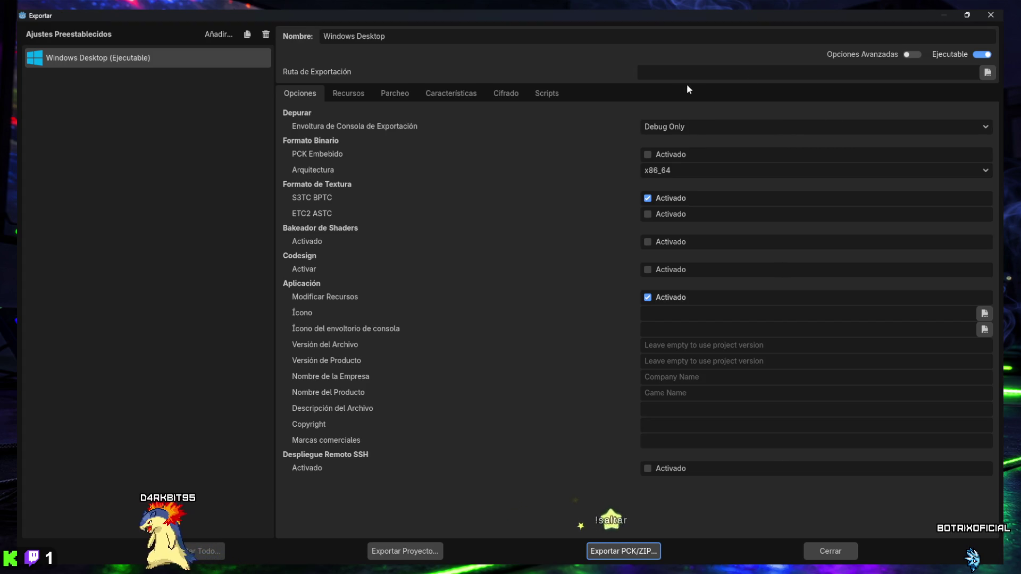
- Minimize Godot and create a new folder on the desktop with Nuevo > Carpeta
click(966, 14)
click(943, 16)
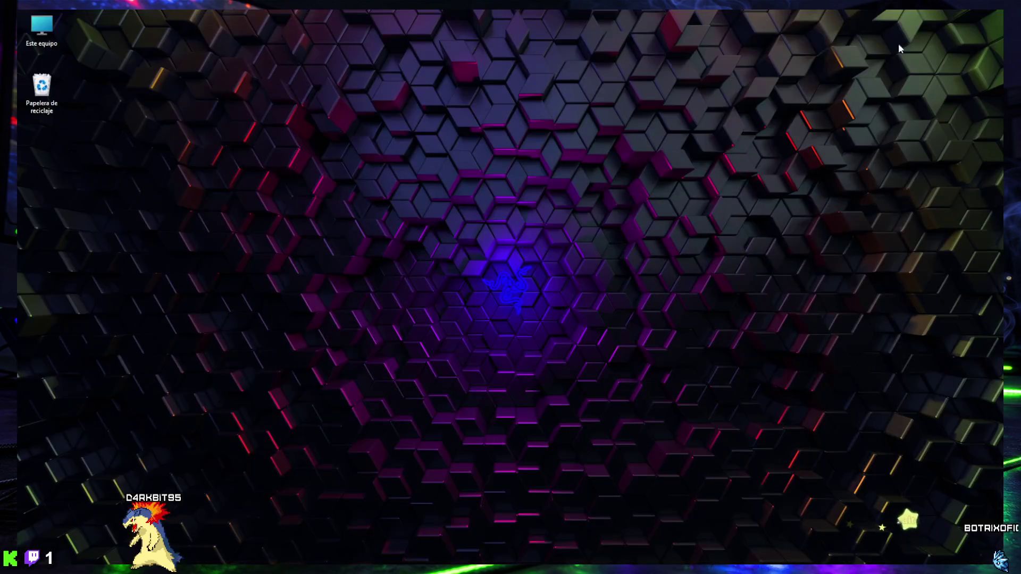
right_click(85, 168)
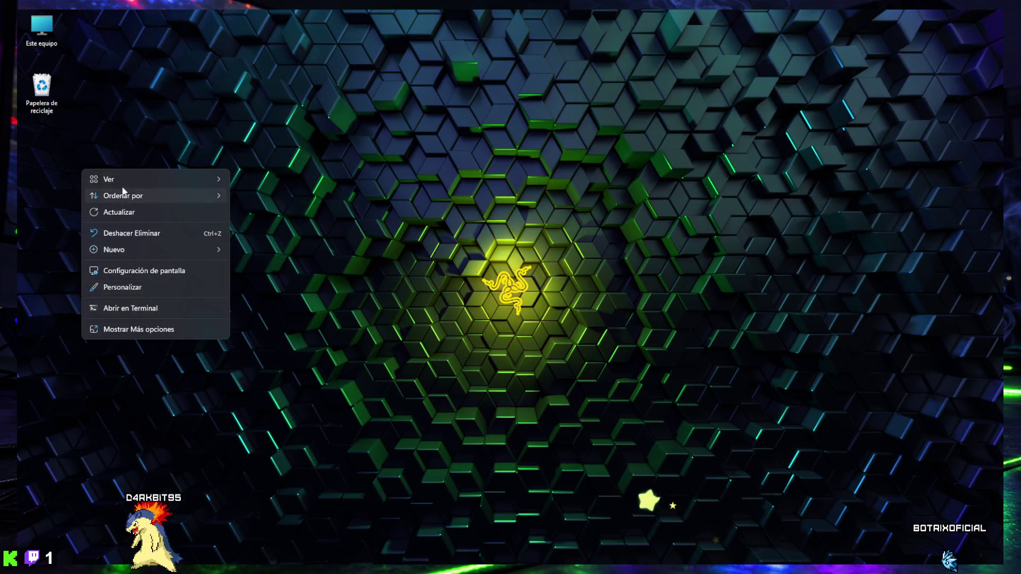
mouse_move(162, 252)
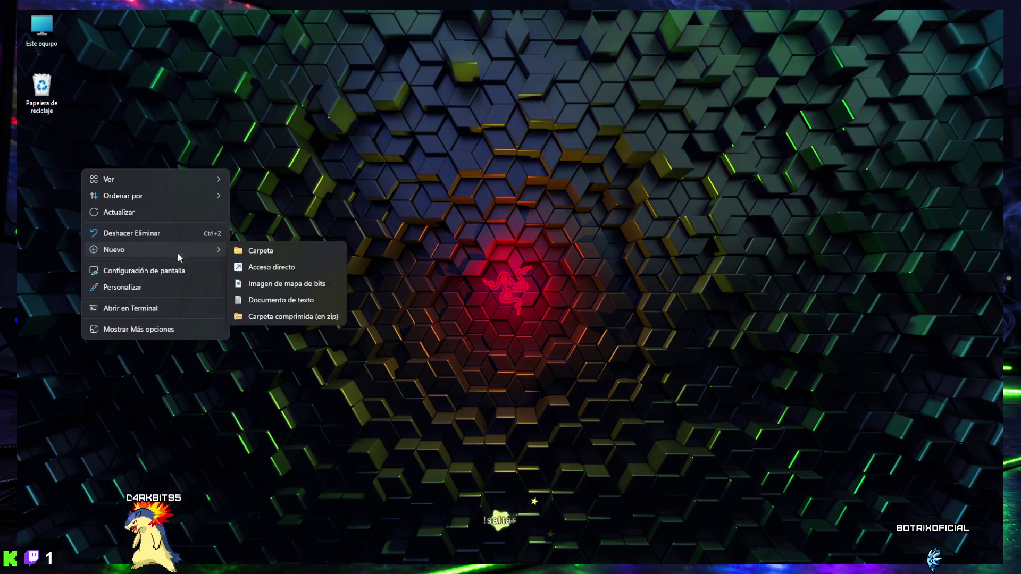
click(237, 249)
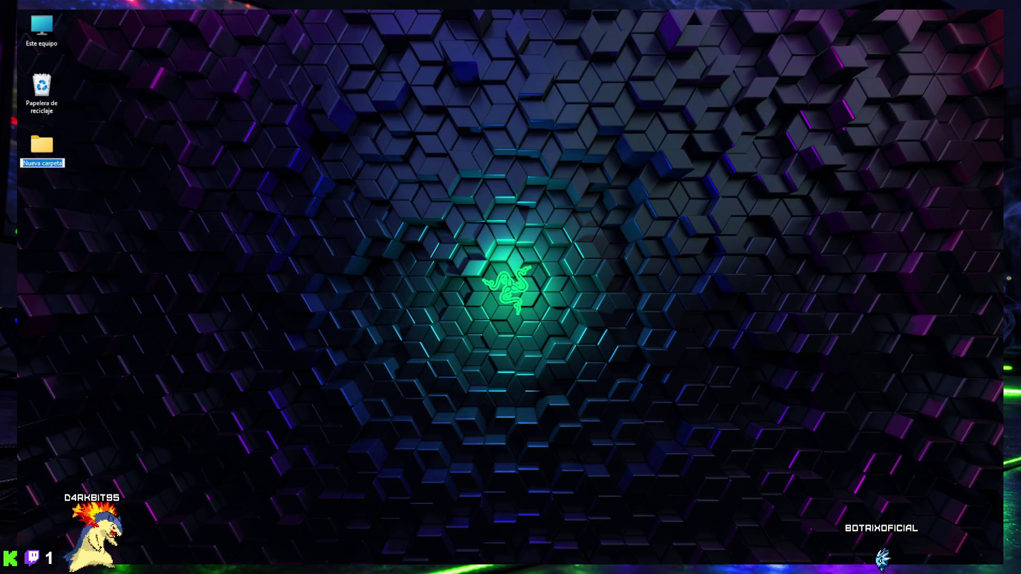
key(Return)
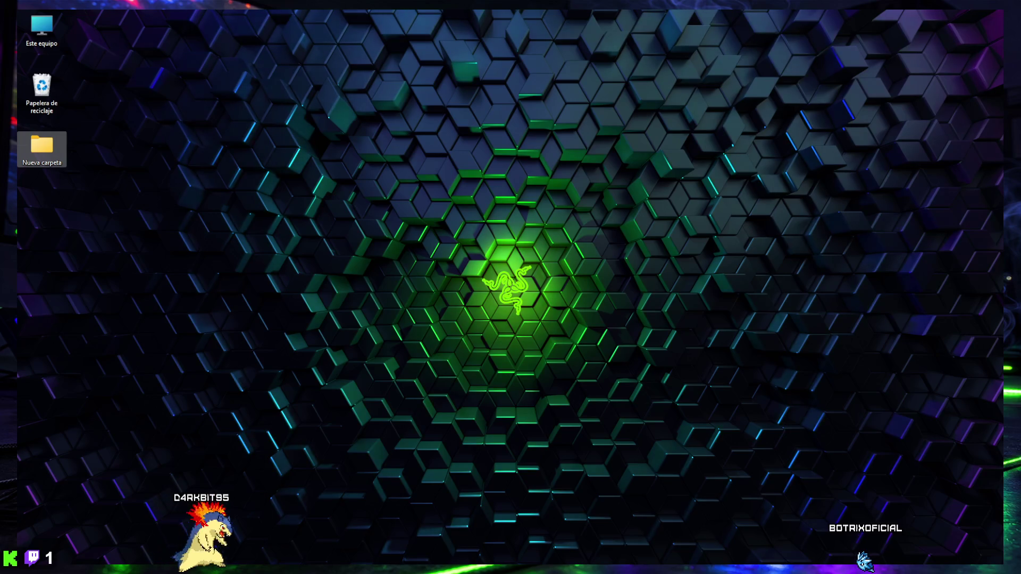
- Rename the new folder to DefensaServidorBuild and bring Godot back to the front
click(50, 166)
text(DefensaServidorBuild)
key(Return)
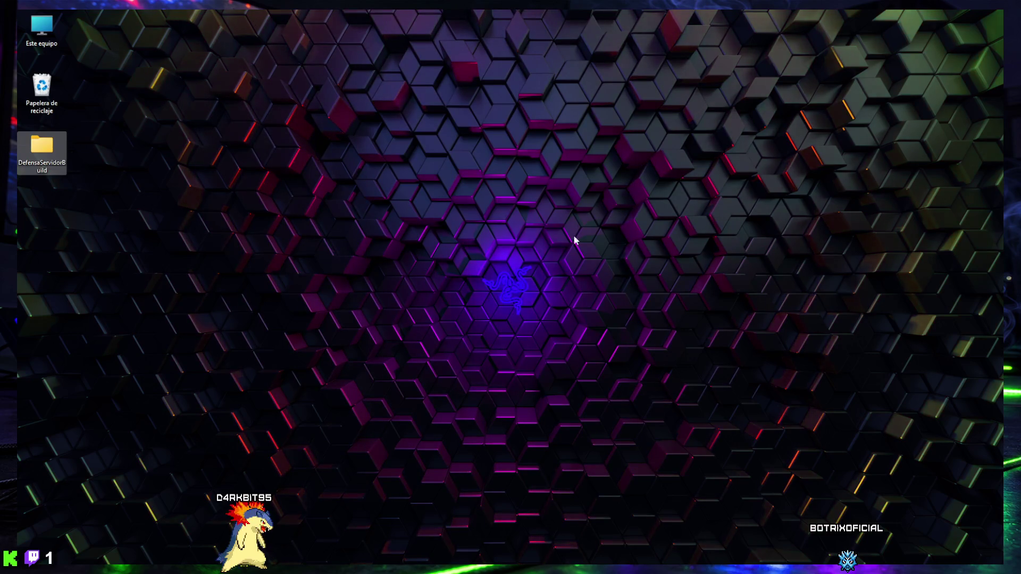
mouse_move(545, 571)
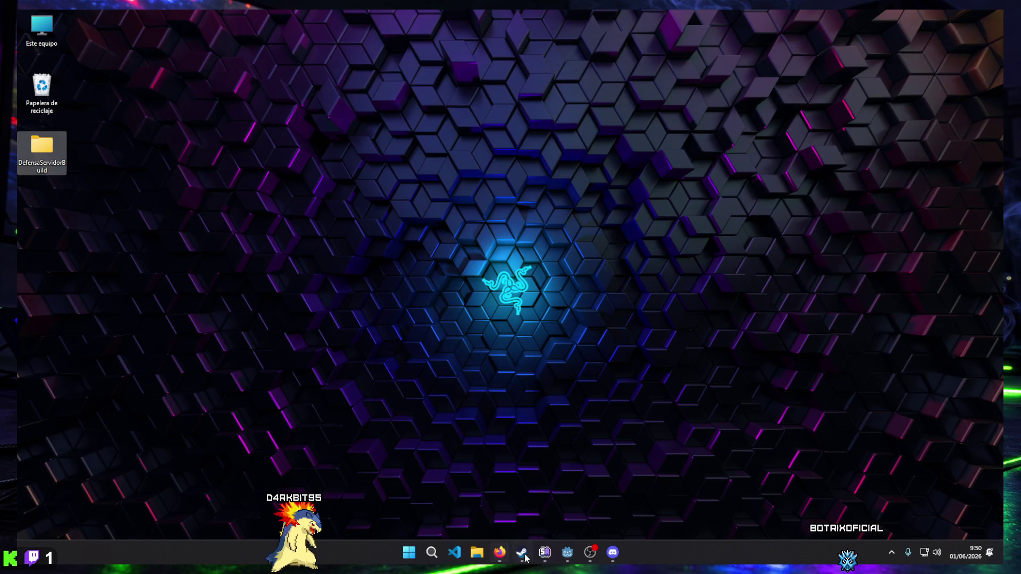
click(545, 553)
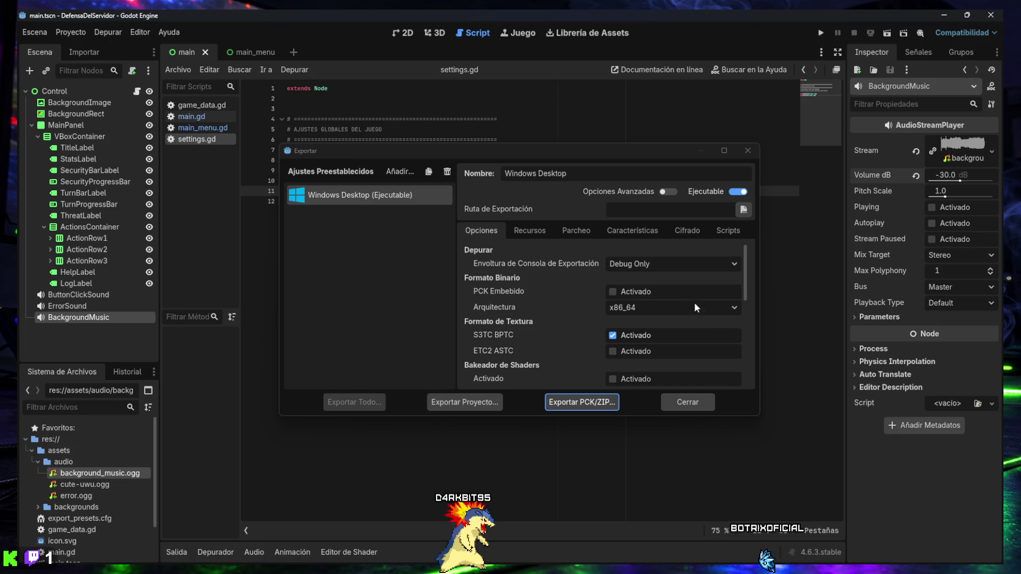
- Maximize the Windows Desktop export settings and browse the export path up to C:/
click(724, 151)
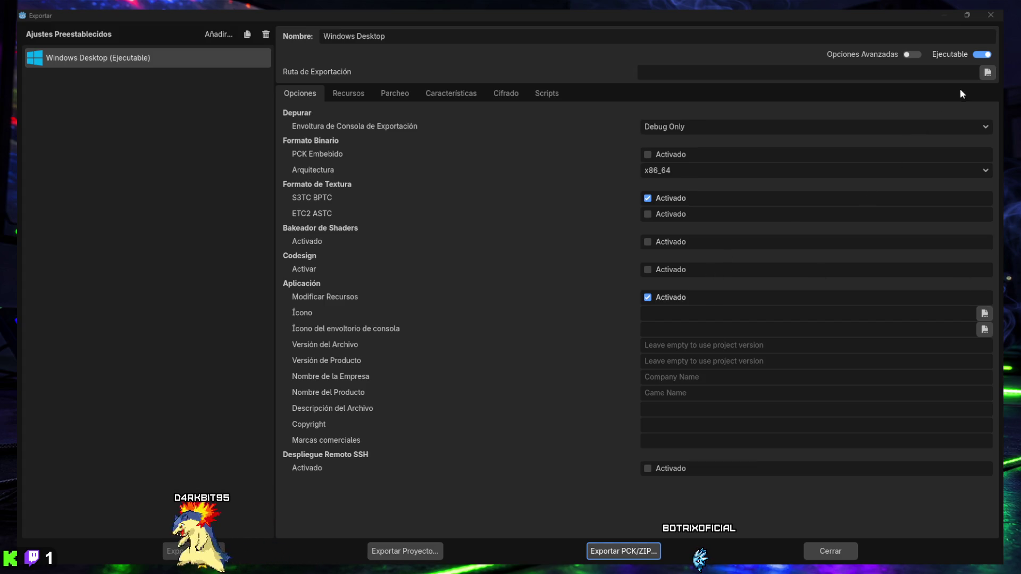
click(989, 73)
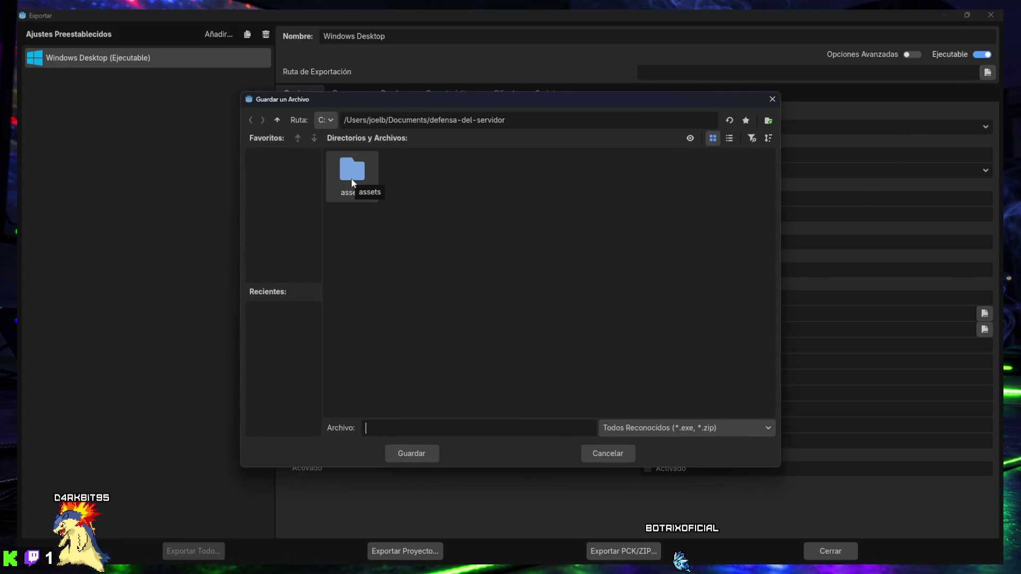
click(279, 119)
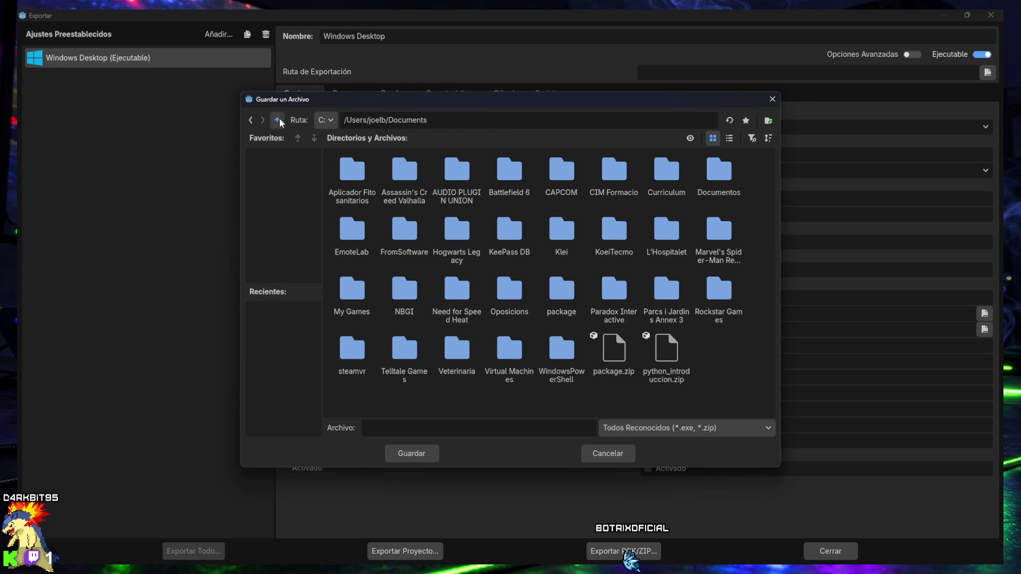
click(279, 119)
click(279, 119)
click(279, 119)
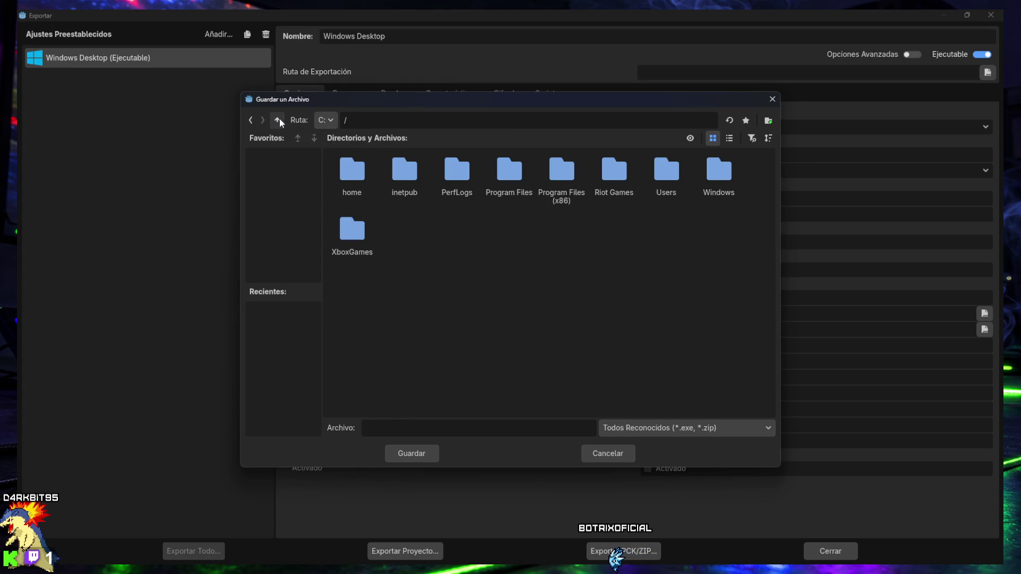
- Close the save dialog, reopen the export path browser, and close it again without choosing
click(772, 100)
click(987, 73)
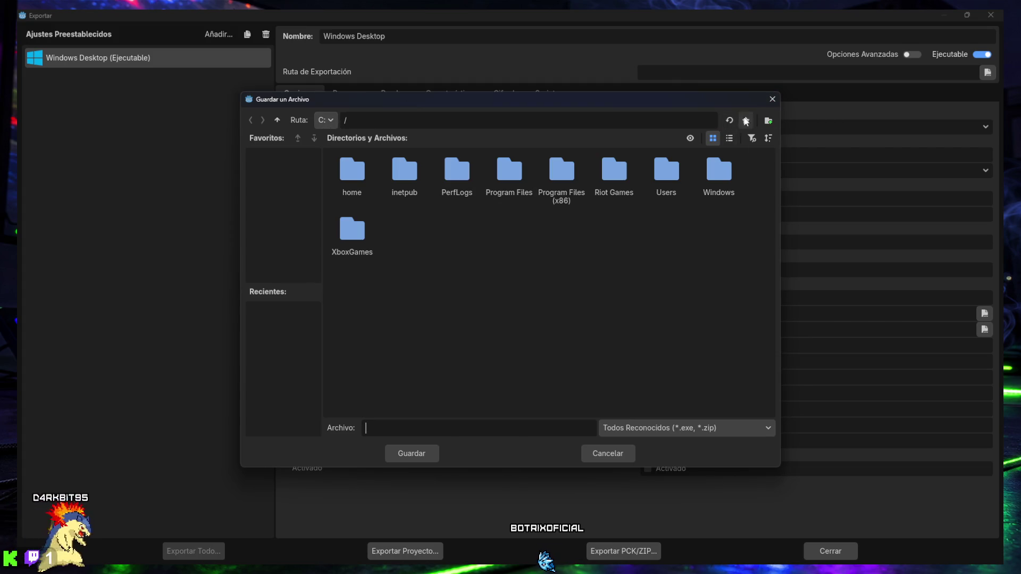
click(772, 101)
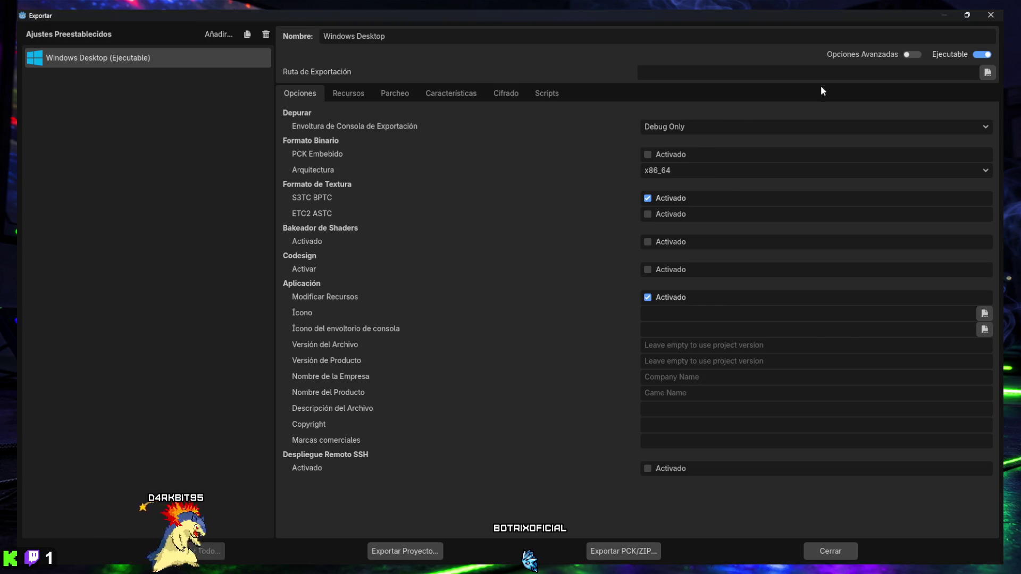
- Close and reopen the Export dialog, then open and cancel the export path browser
click(831, 553)
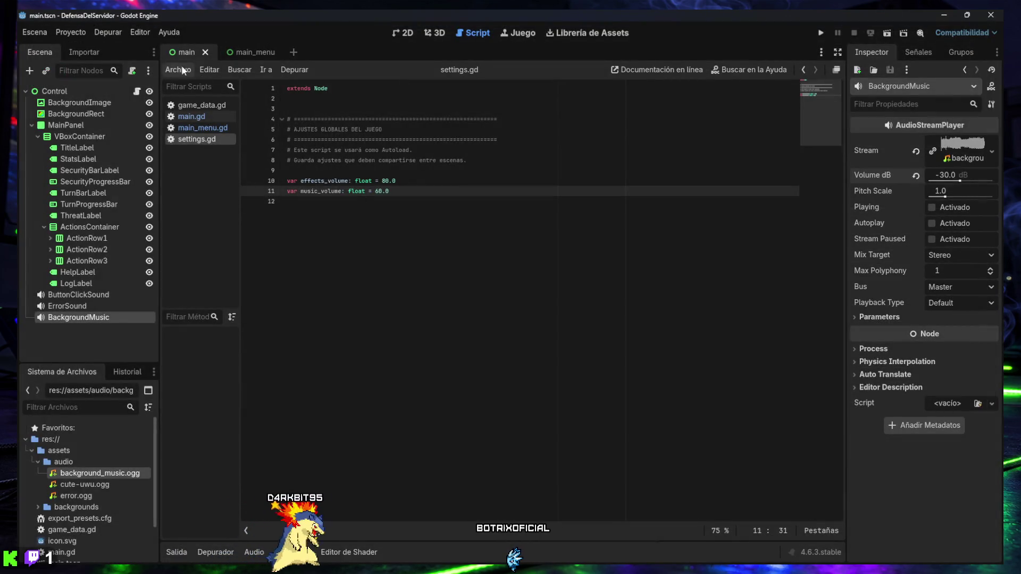
click(71, 32)
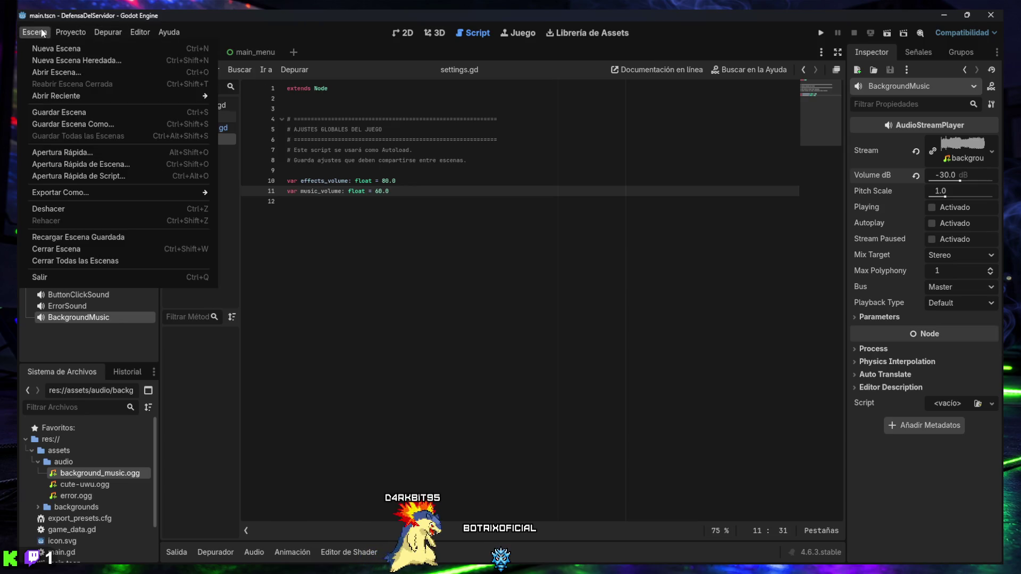
click(91, 93)
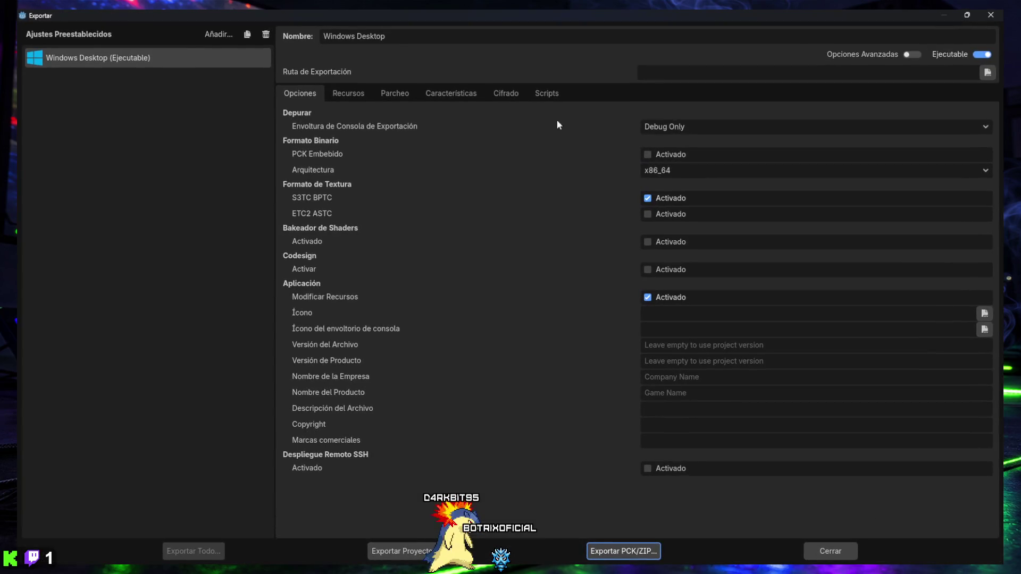
click(987, 73)
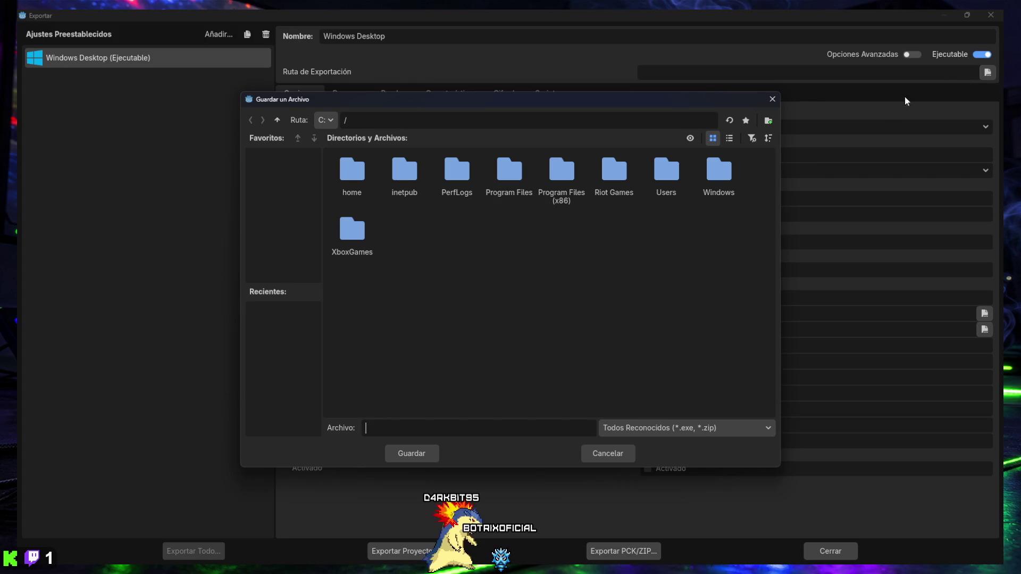
click(776, 98)
- Close the Export dialog and then the Godot editor window
click(985, 17)
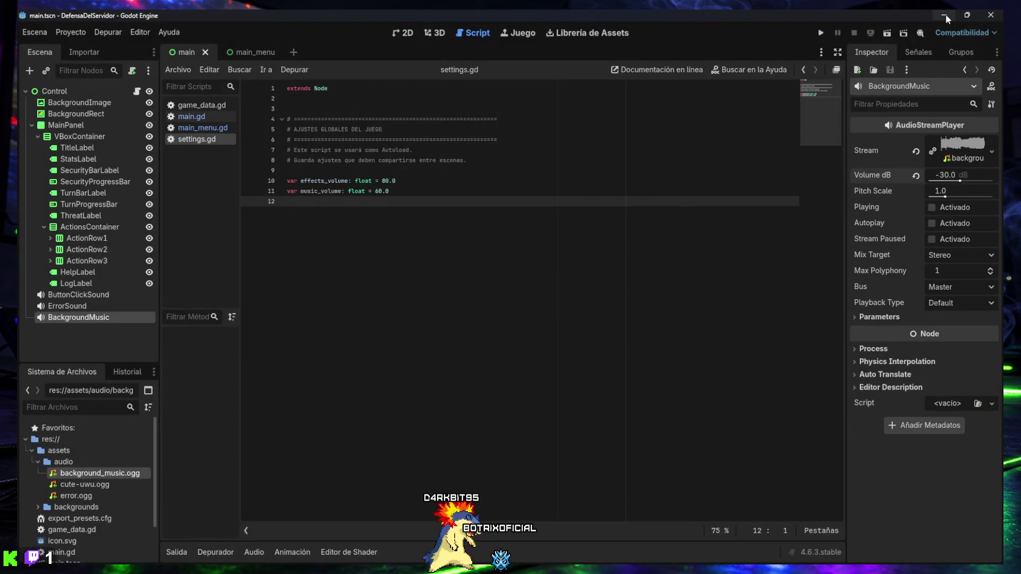
click(987, 17)
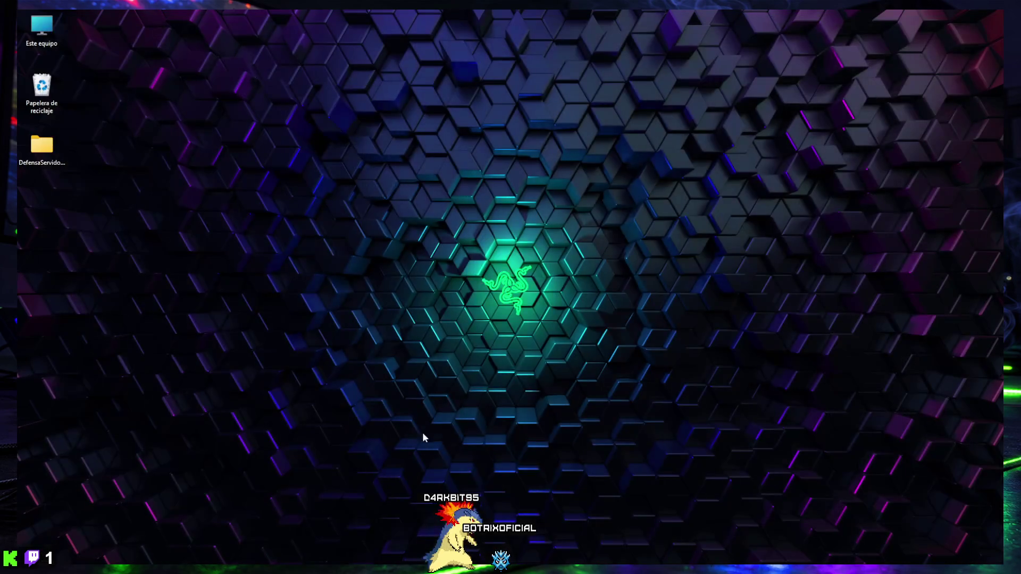
mouse_move(525, 549)
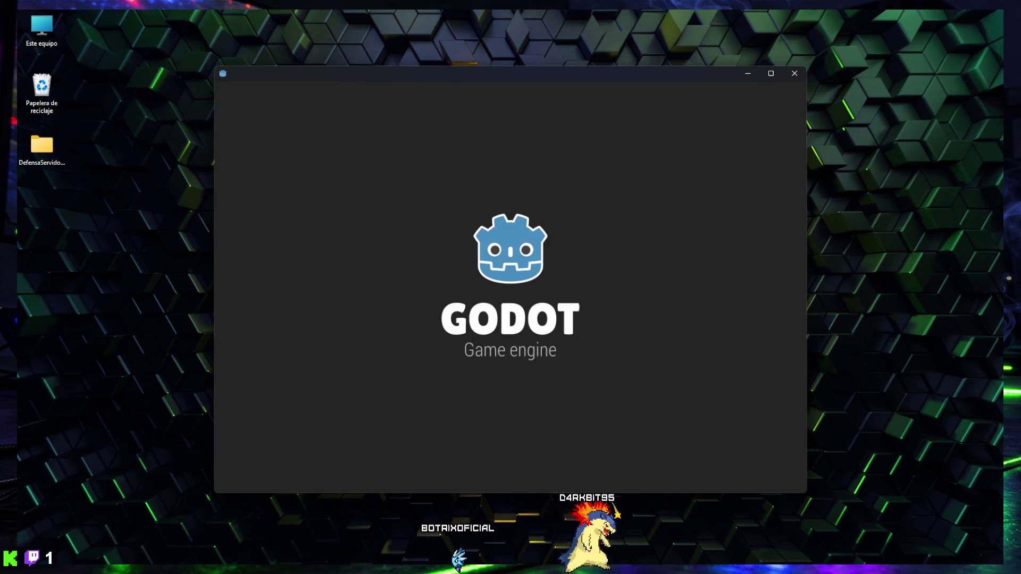
- Open the DefensaDelServidor project from the Project Manager and open Proyecto > Exportar...
double_click(392, 156)
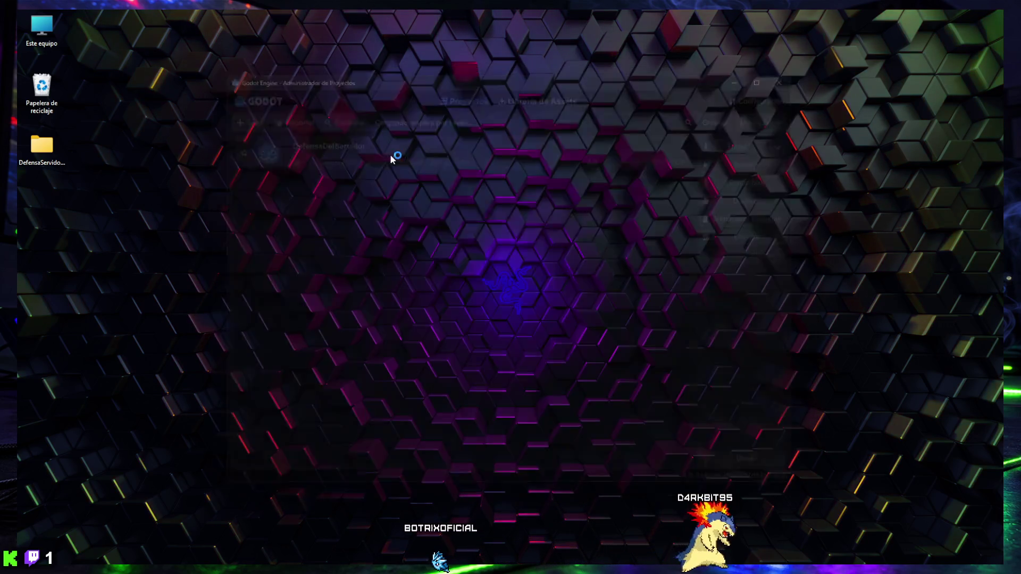
click(891, 553)
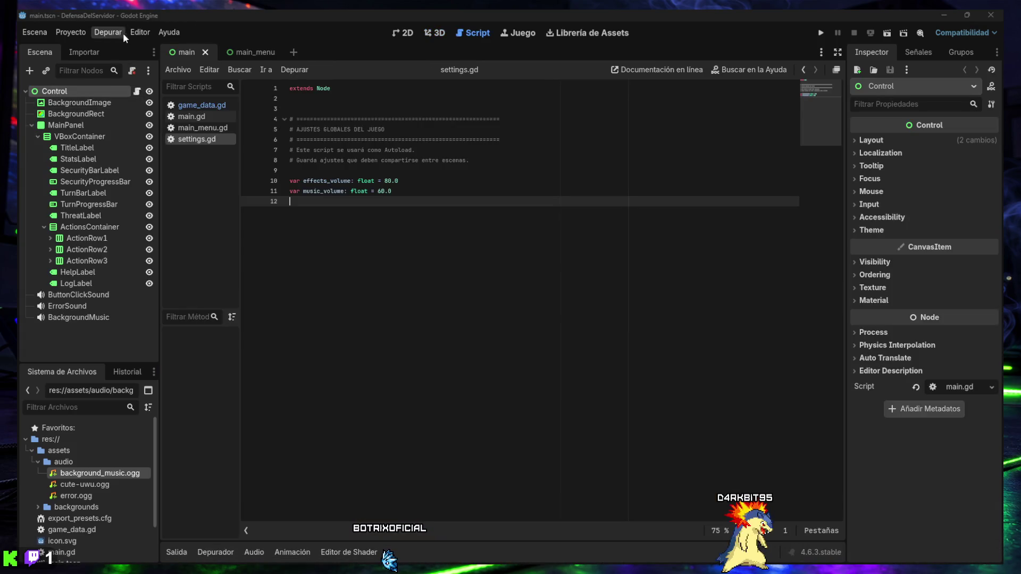
click(72, 33)
click(95, 91)
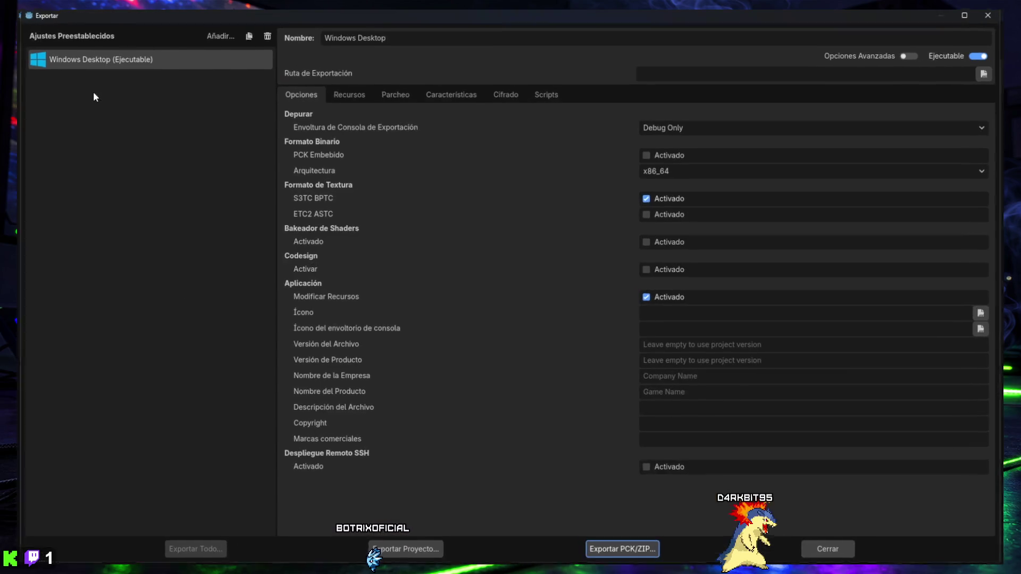
- Open and cancel the Ruta de Exportación browser, then press Cerrar on the Export dialog
click(988, 73)
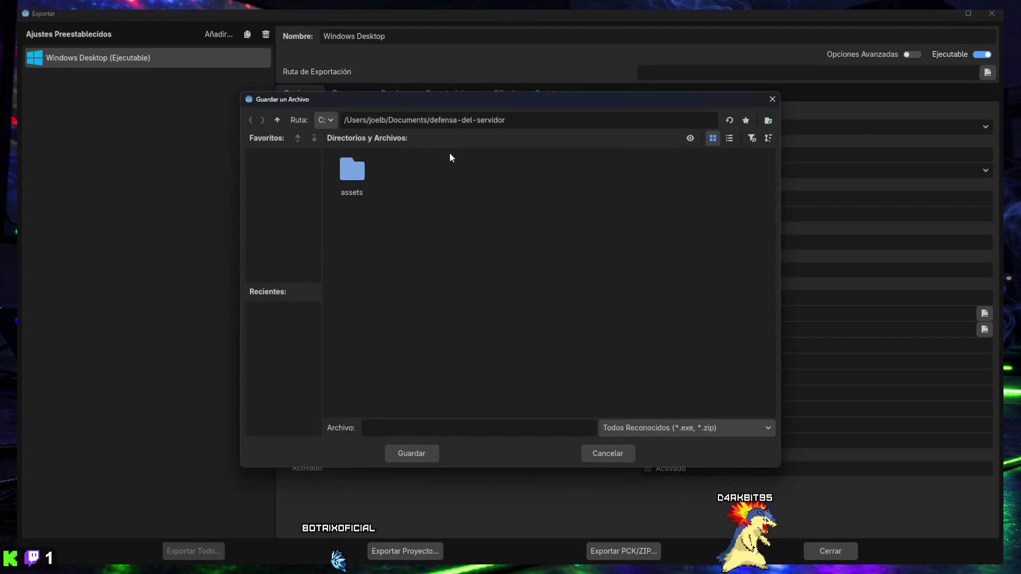
click(773, 99)
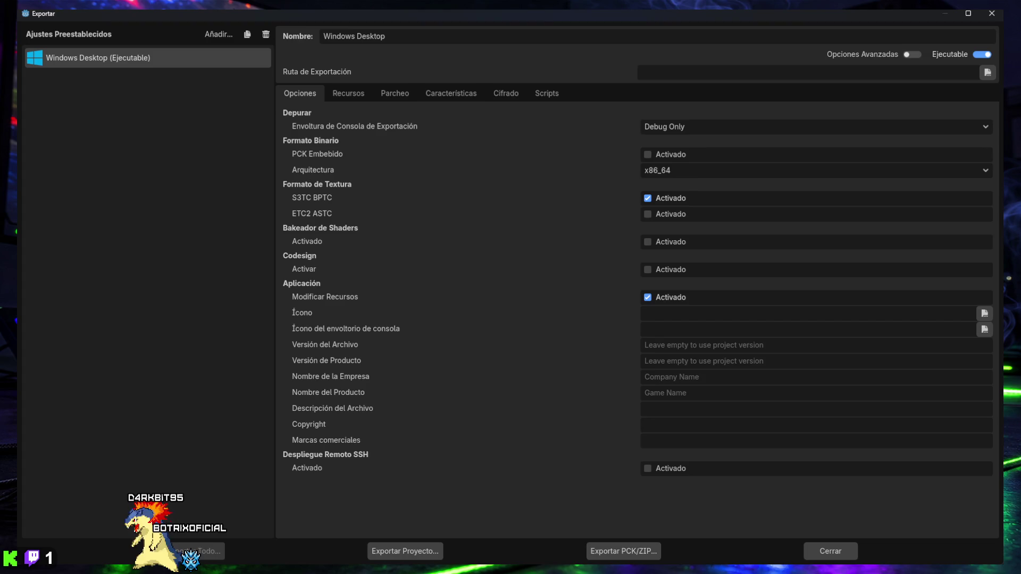
click(825, 546)
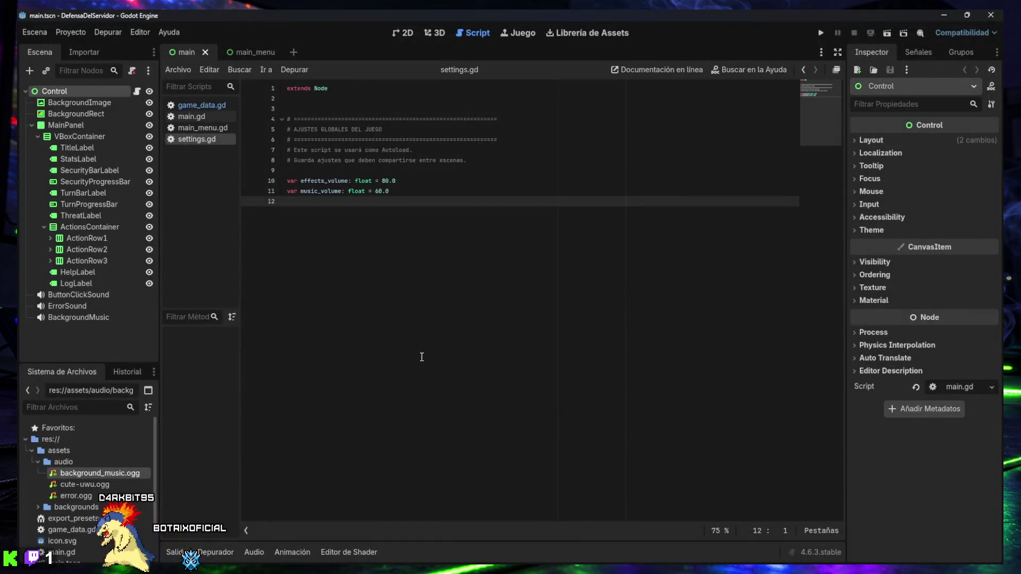
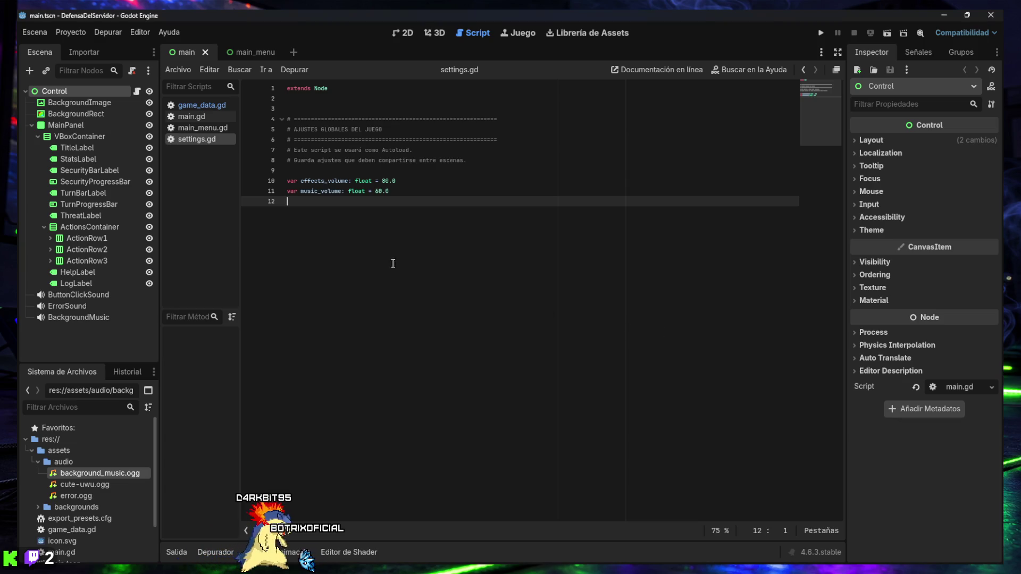
- Open the Exportar dialog showing the Windows Desktop preset
click(71, 32)
click(91, 92)
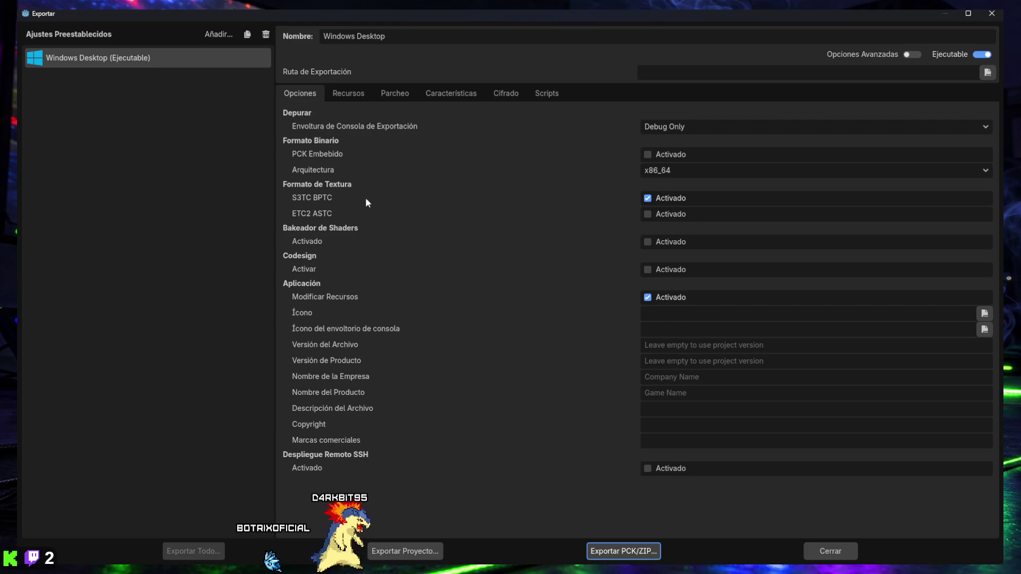
click(212, 199)
- Screenshot the whole export window, then browse for the executable's export path
key(super+shift+s)
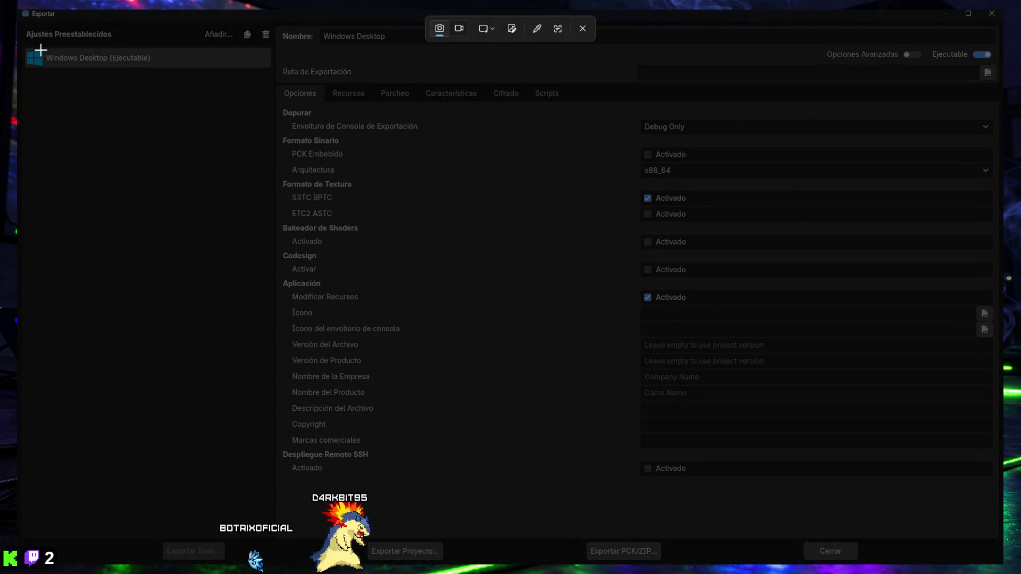
mouse_move(17, 10)
mouse_down()
mouse_move(758, 544)
mouse_move(948, 550)
mouse_move(1002, 566)
mouse_up()
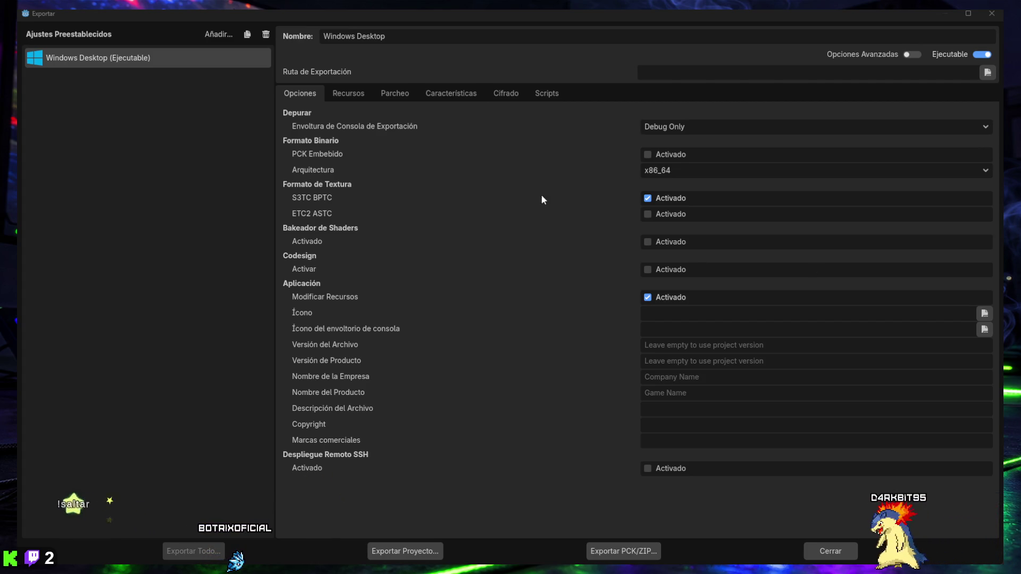
click(988, 72)
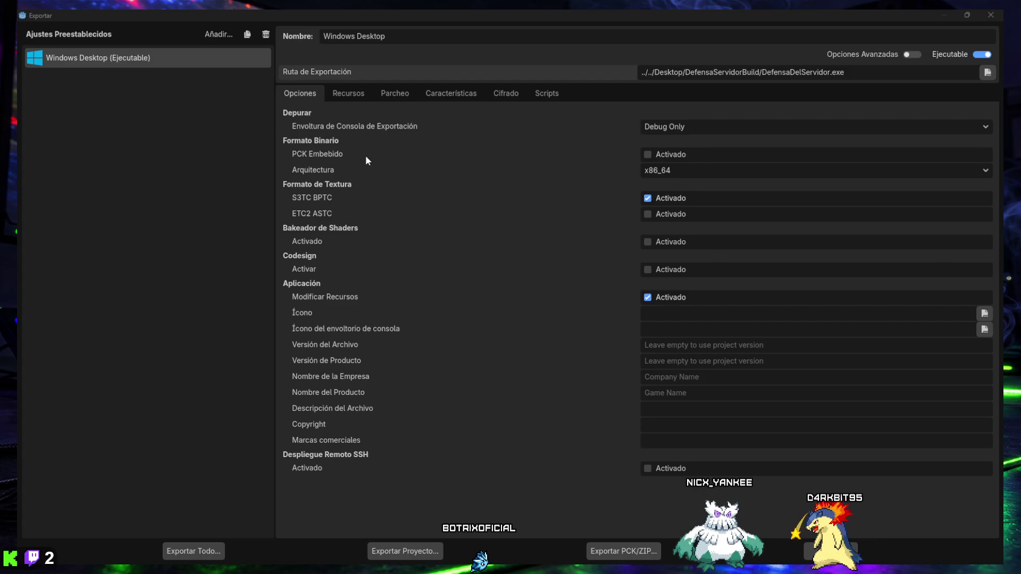
click(689, 171)
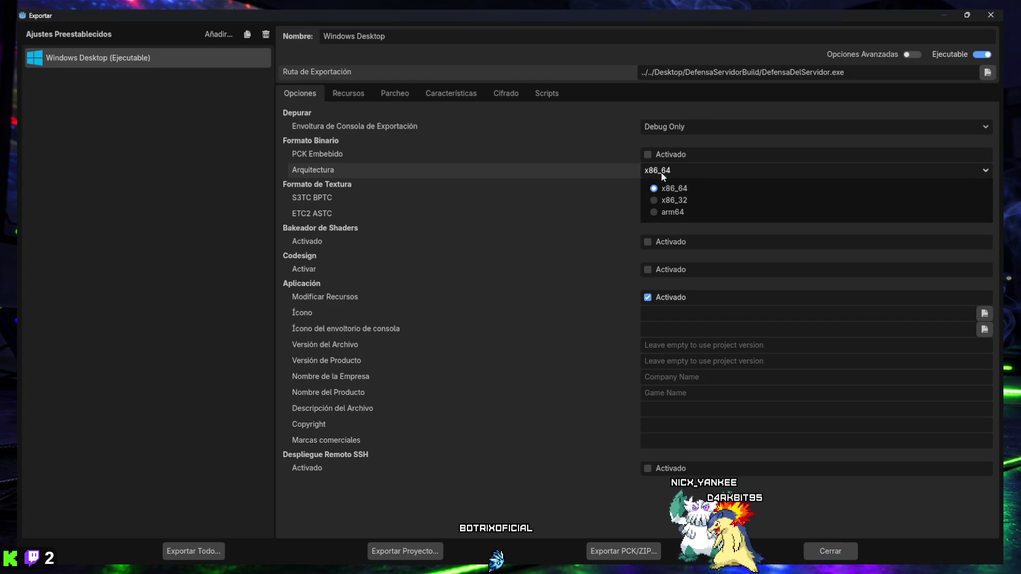
click(611, 169)
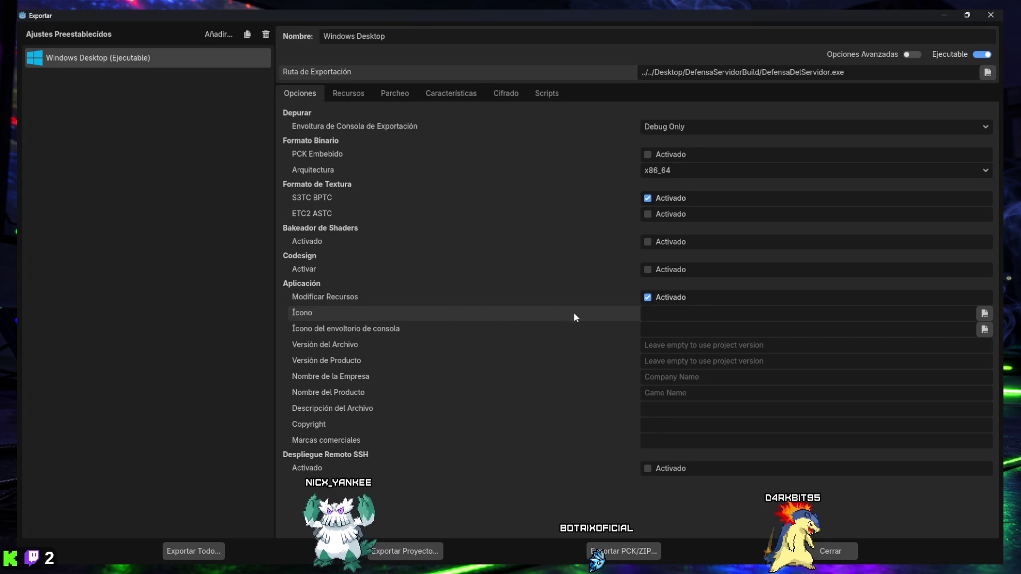
- Start choosing an executable icon, cancel it, and restore down the export window
click(984, 313)
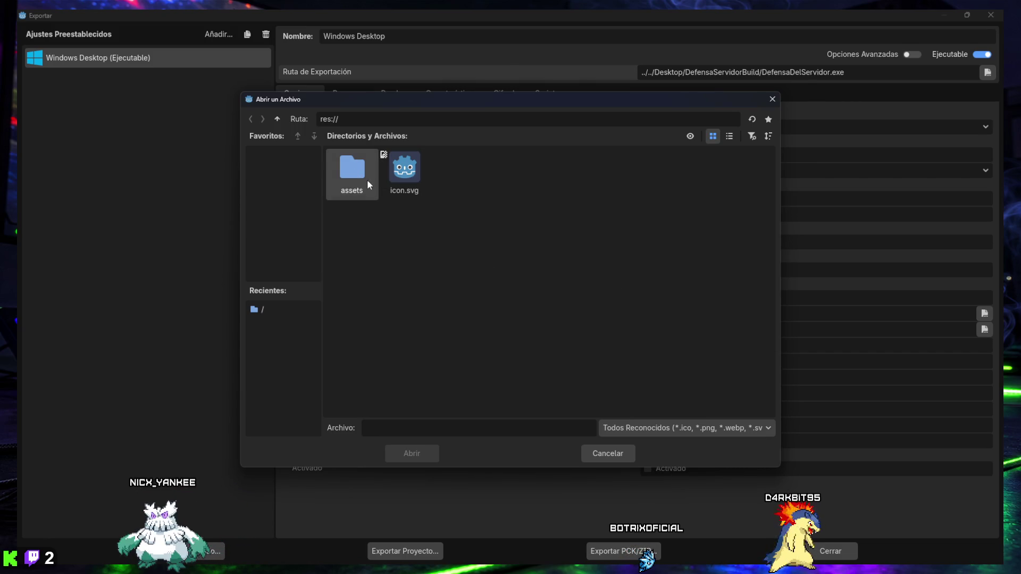
click(602, 452)
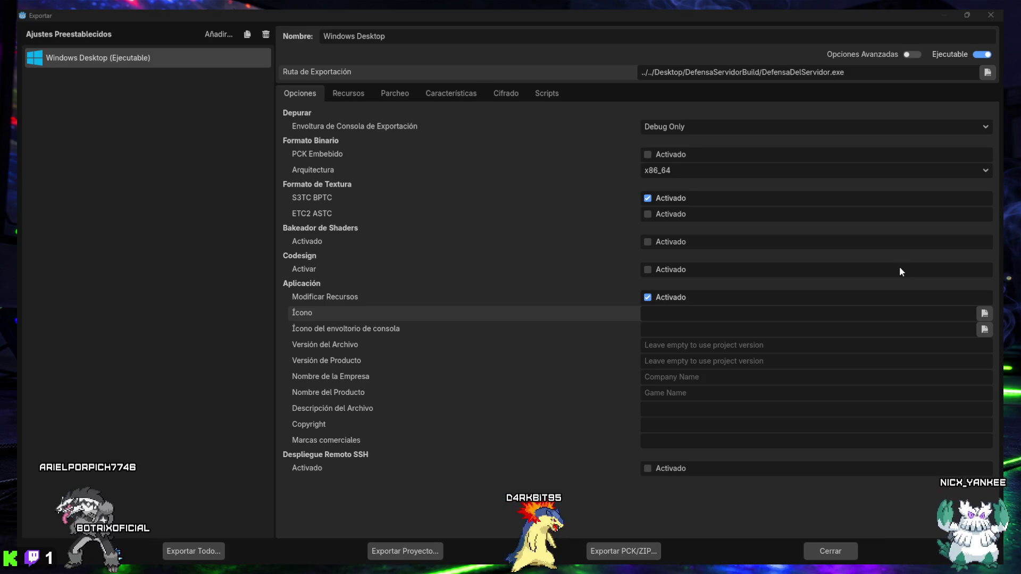
mouse_move(349, 560)
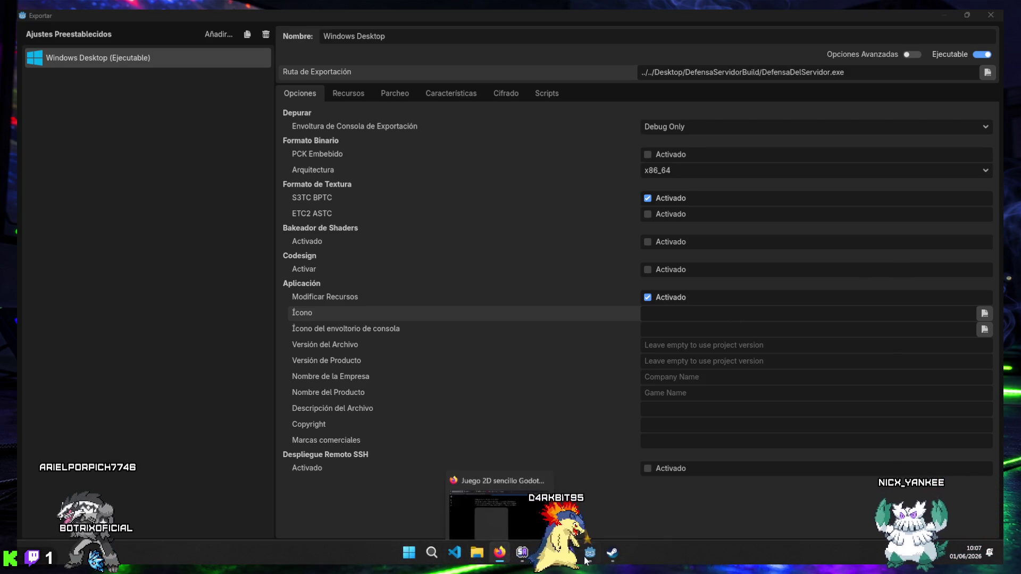
click(969, 14)
- Reposition and maximize the export window, then set res://icono.png as the executable icon
drag(486, 203, 499, 127)
mouse_move(476, 566)
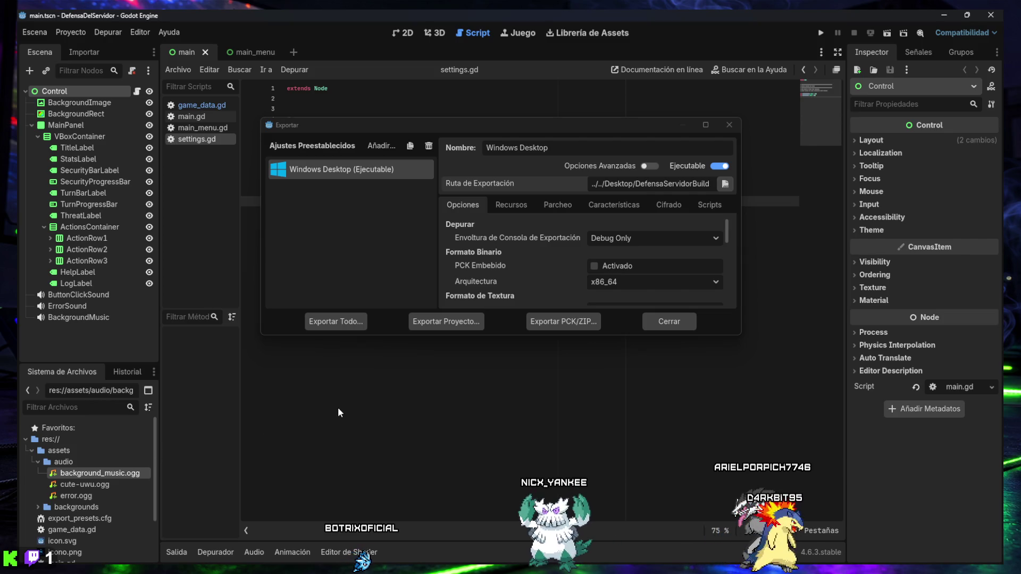
click(705, 124)
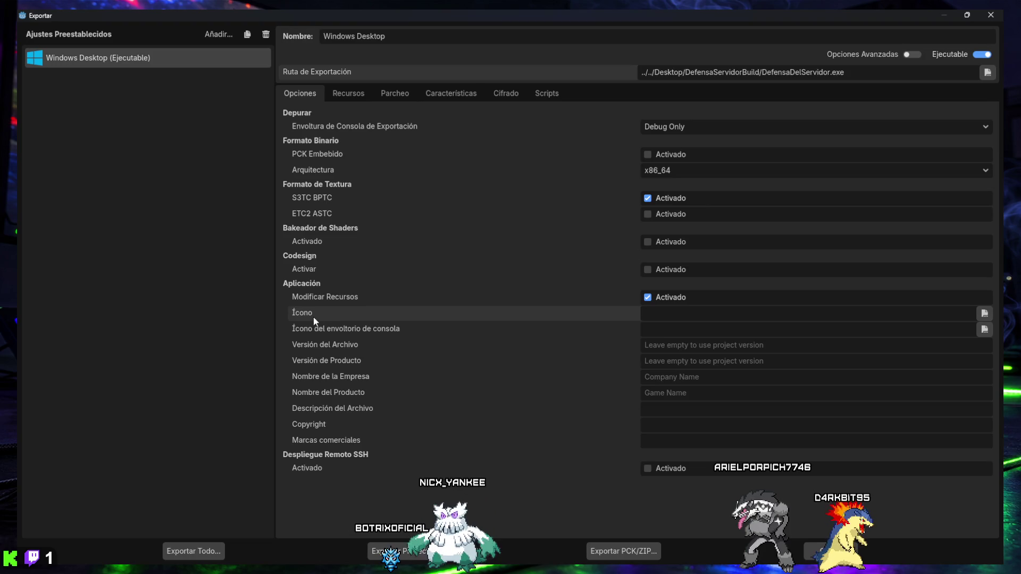
click(979, 313)
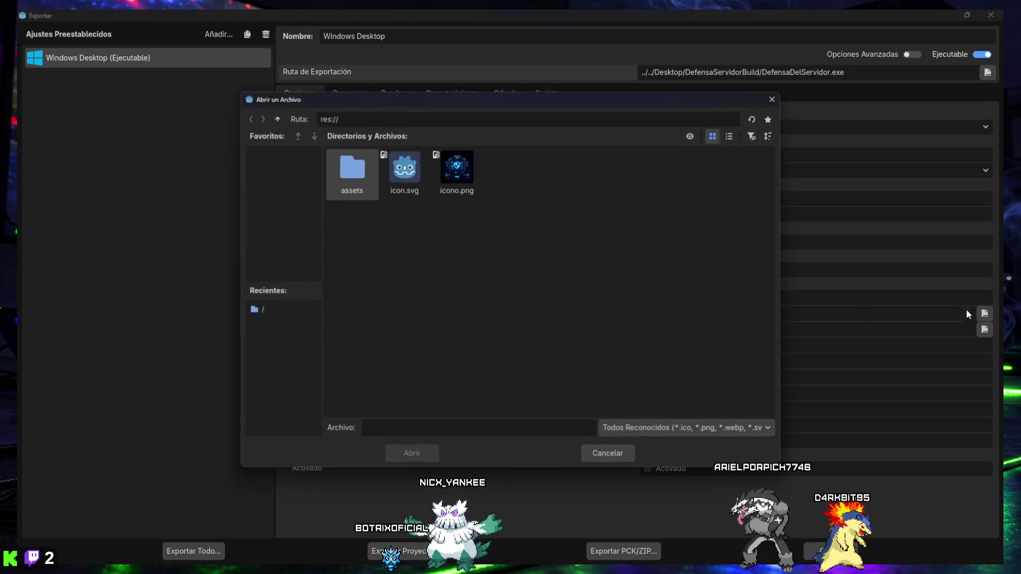
double_click(450, 170)
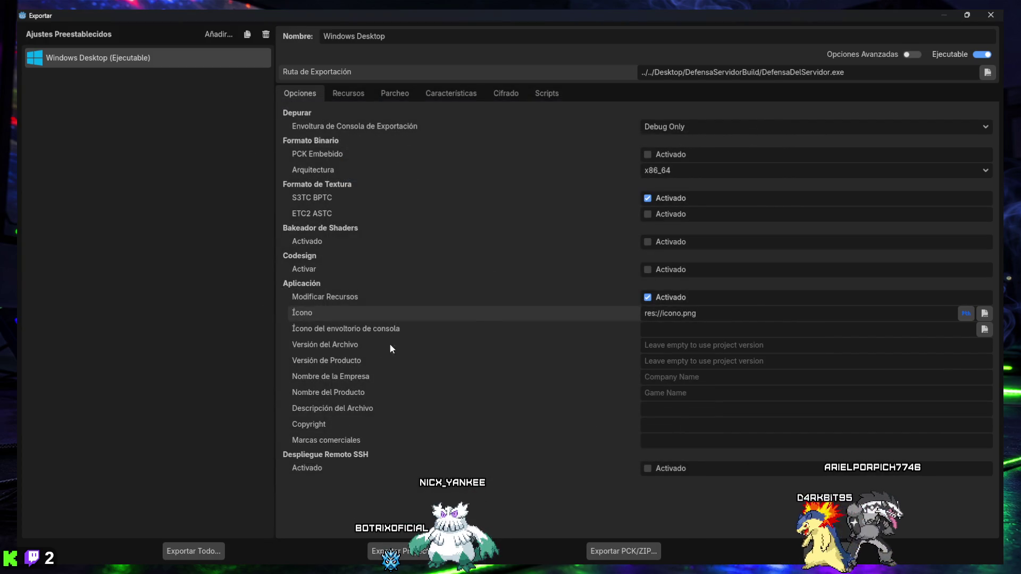
click(342, 394)
text(Defensa del Servidor)
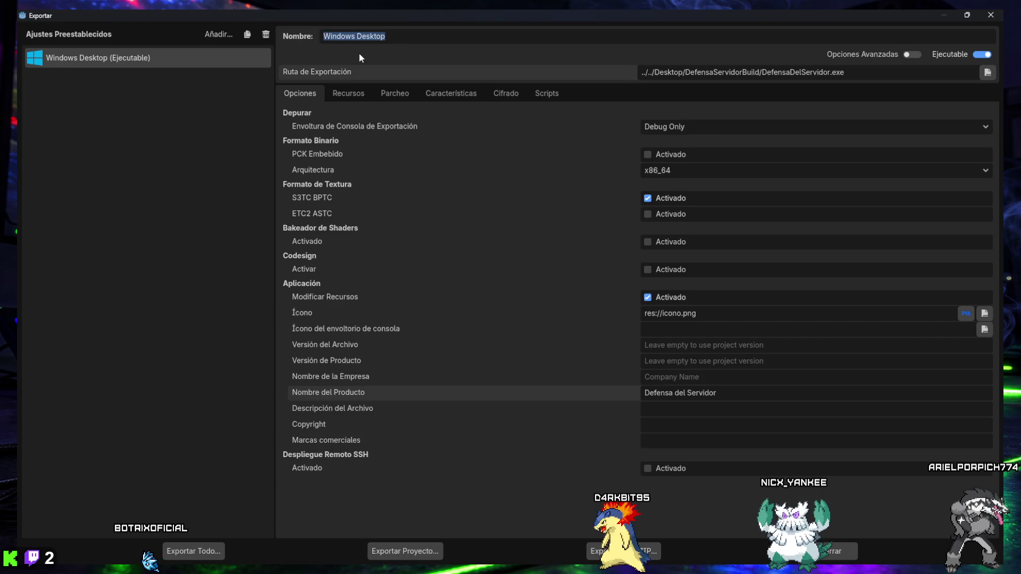
- Copy the product name 'Defensa del Servidor' into the preset name and start exporting
drag(717, 392, 594, 400)
key(ctrl+c)
triple_click(412, 36)
key(ctrl+v)
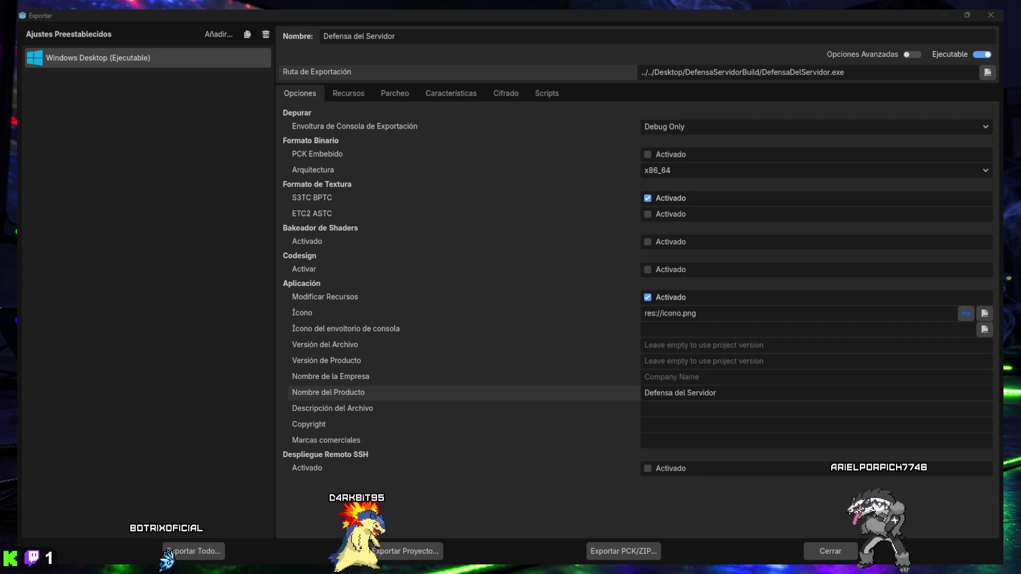
click(414, 551)
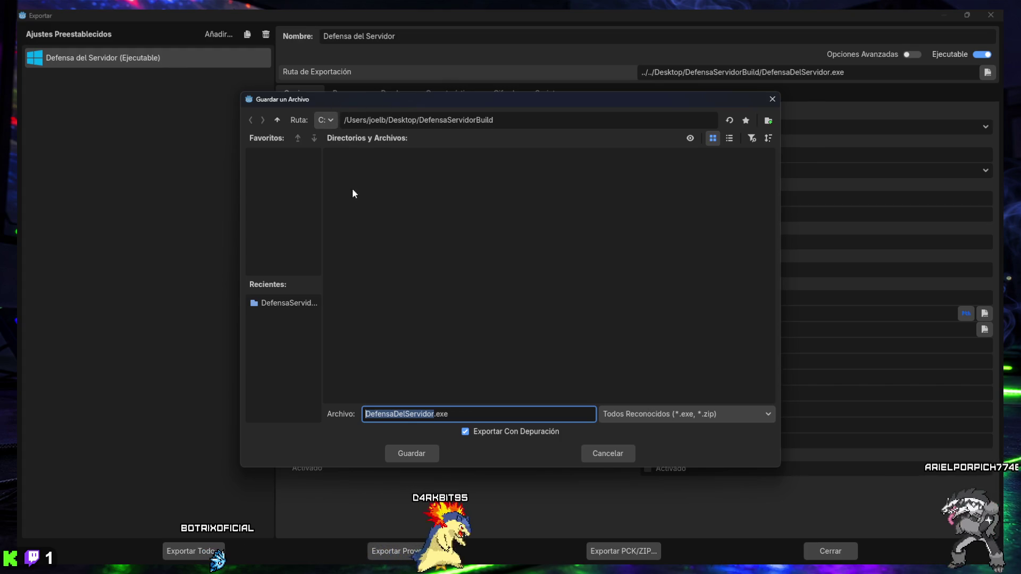
- Save DefensaDelServidor.exe into the build folder, then shrink the export window and minimize Godot
click(296, 301)
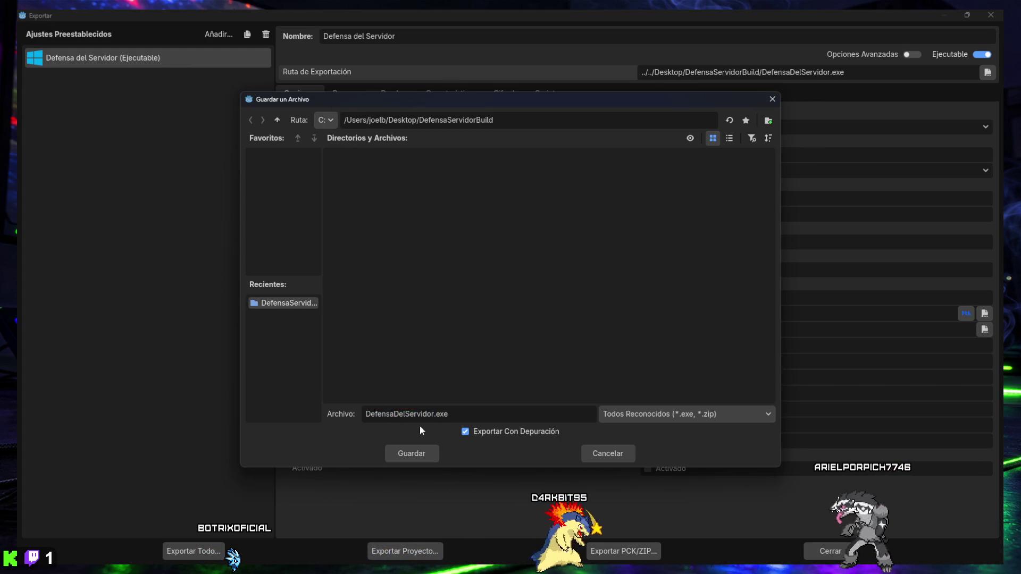
click(416, 454)
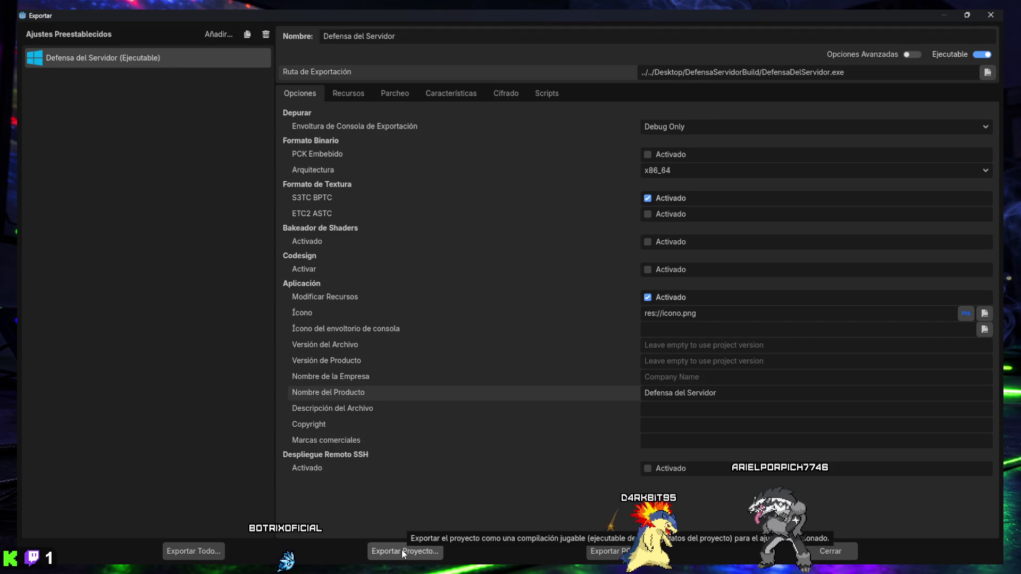
click(966, 16)
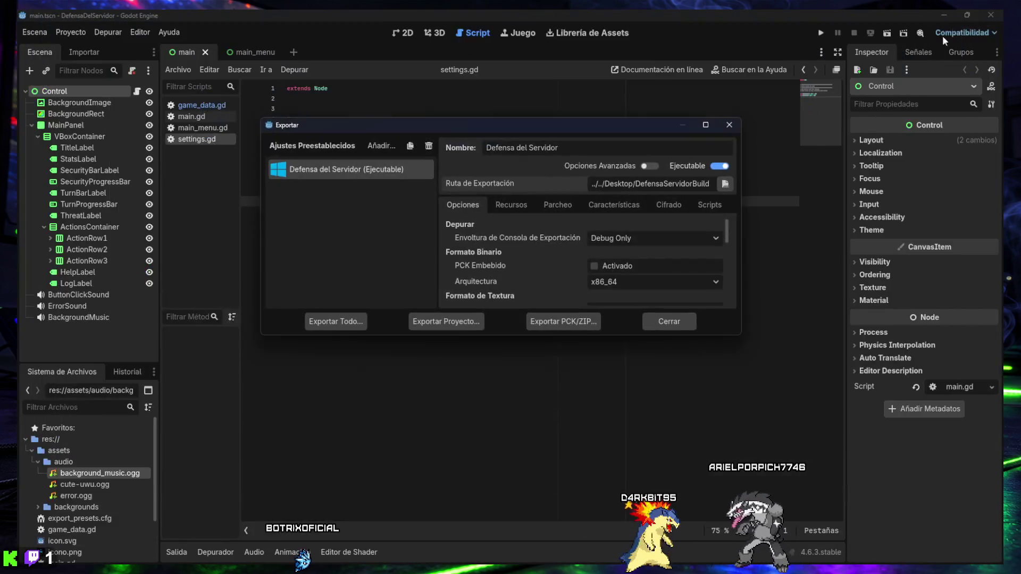
mouse_move(740, 335)
mouse_down()
mouse_move(724, 392)
mouse_move(725, 454)
mouse_up()
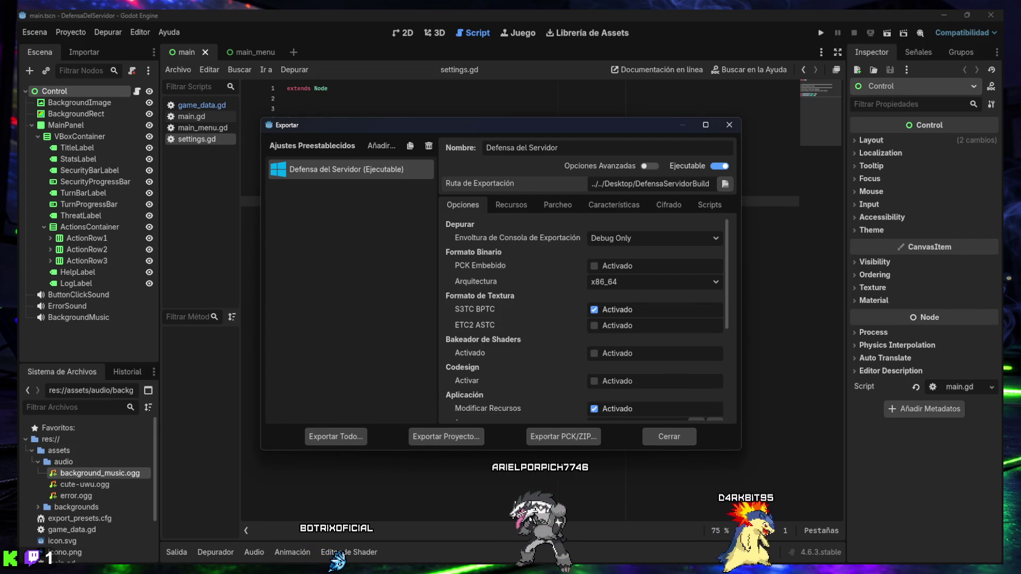
mouse_move(480, 557)
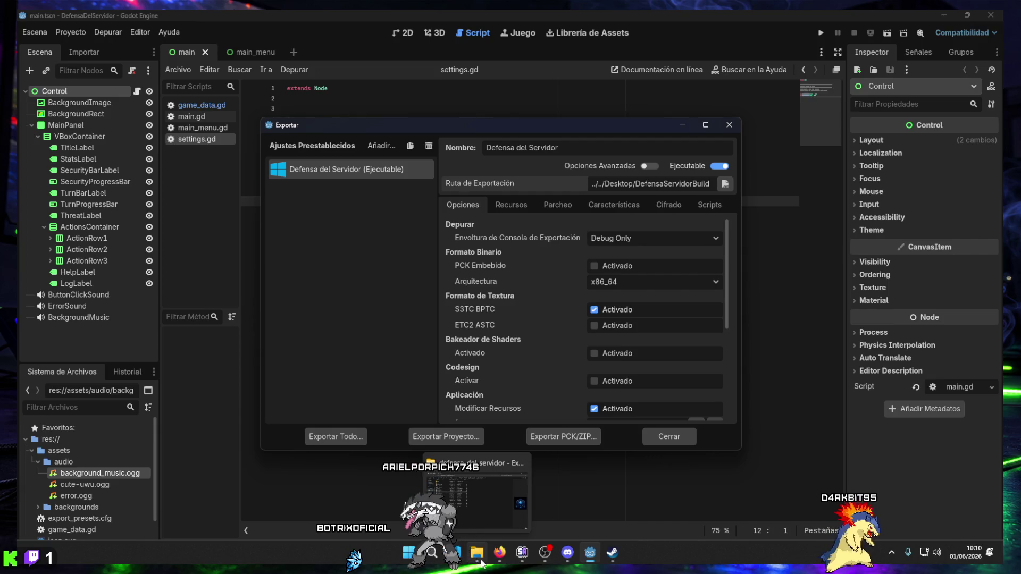
scroll(488, 381, down, 5)
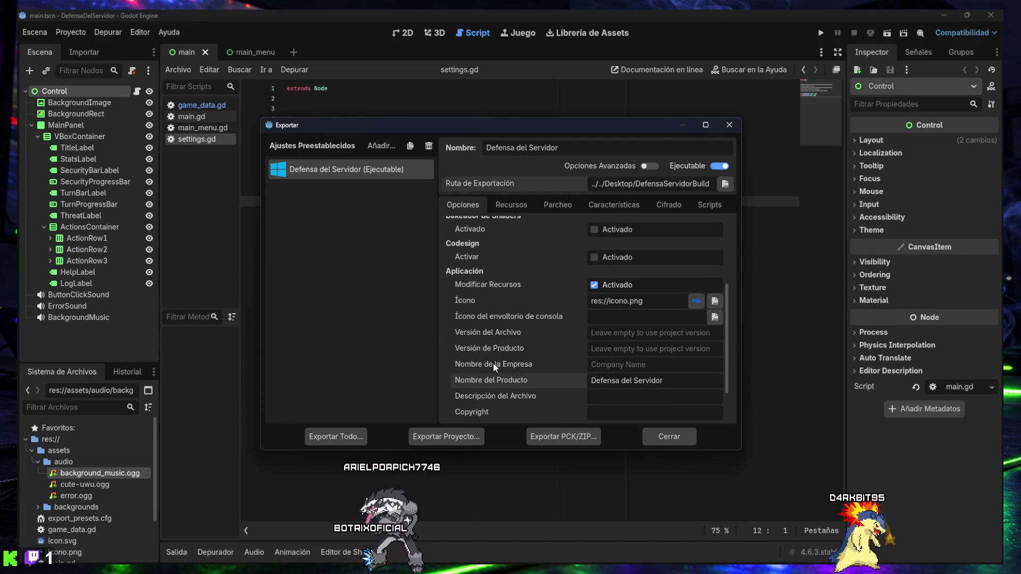
click(944, 16)
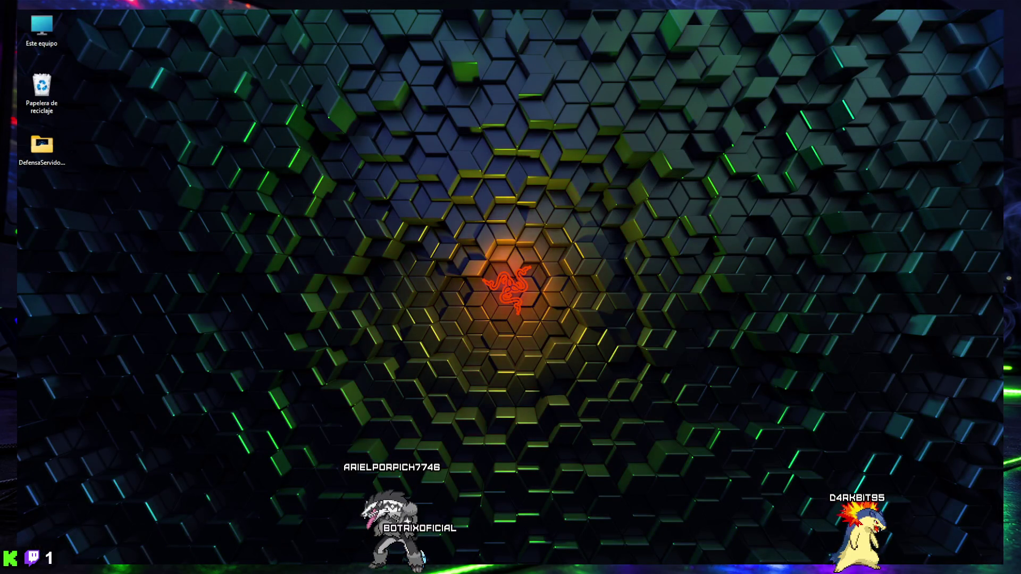
- Center and maximize the DefensaServidorBuild folder, then launch DefensaDelServidor.exe
drag(1020, 96, 564, 95)
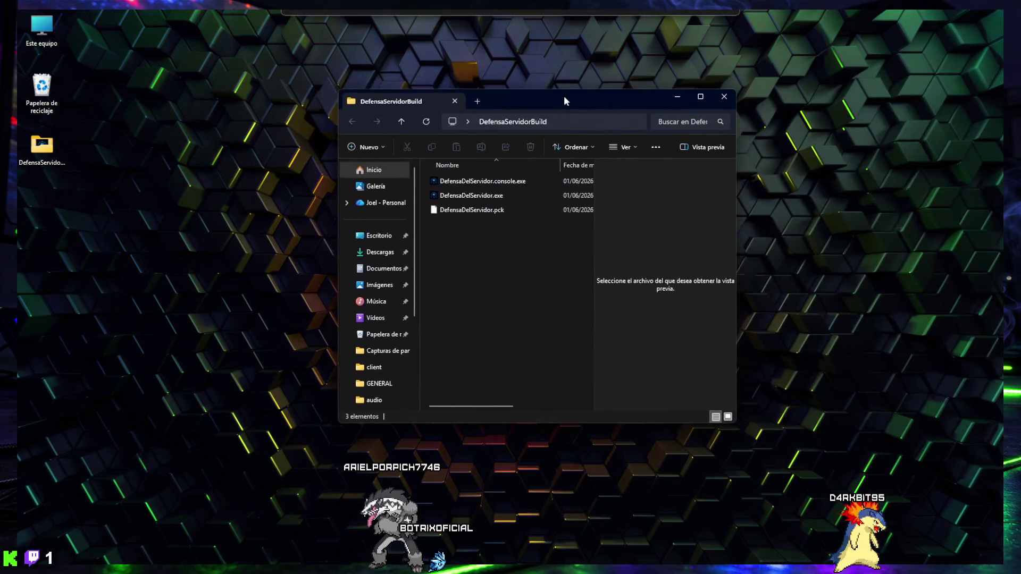
click(700, 96)
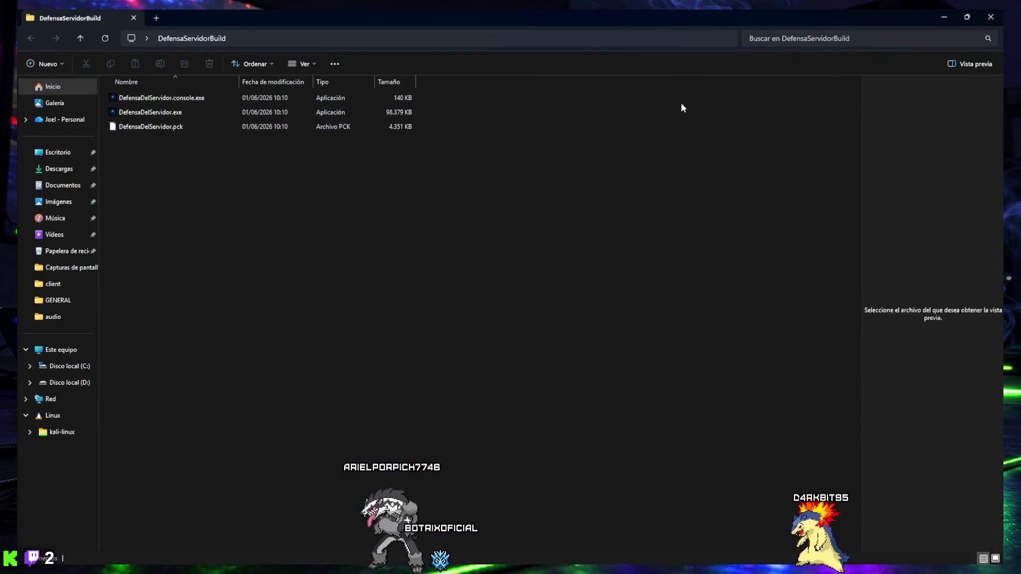
double_click(157, 116)
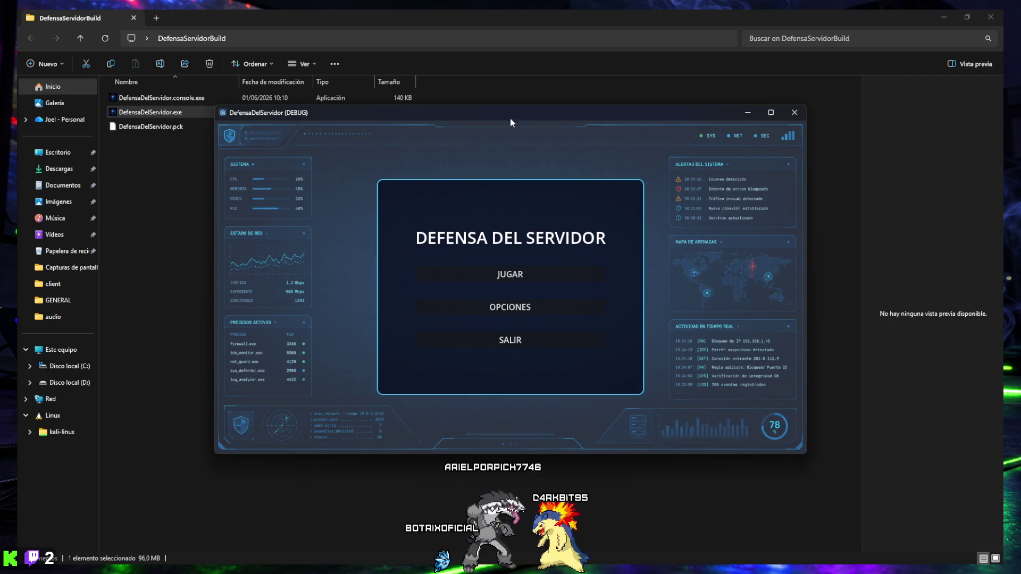
- Try JUGAR, return to the menu, and lower the music volume in OPCIONES
click(514, 277)
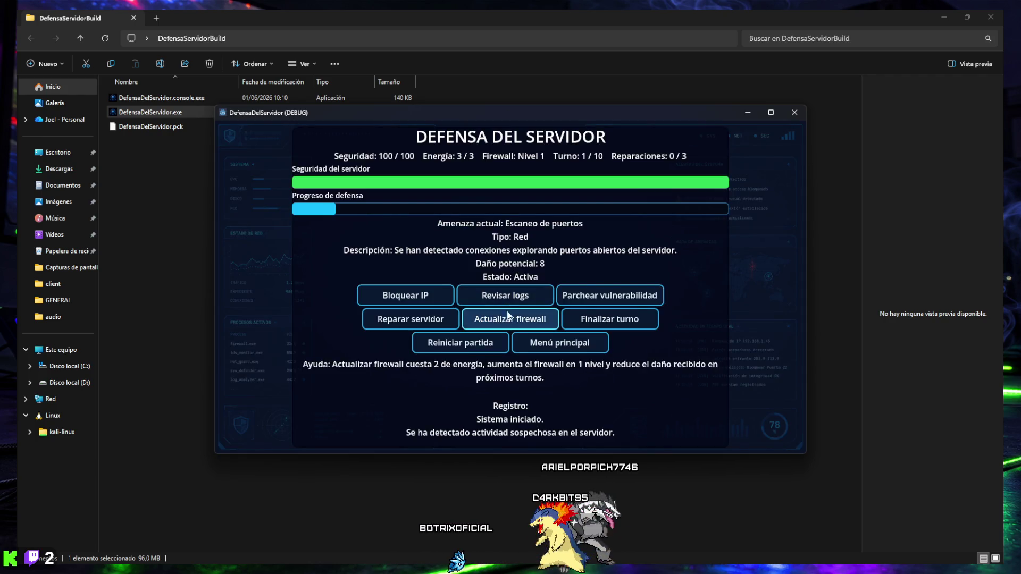
click(530, 407)
click(522, 319)
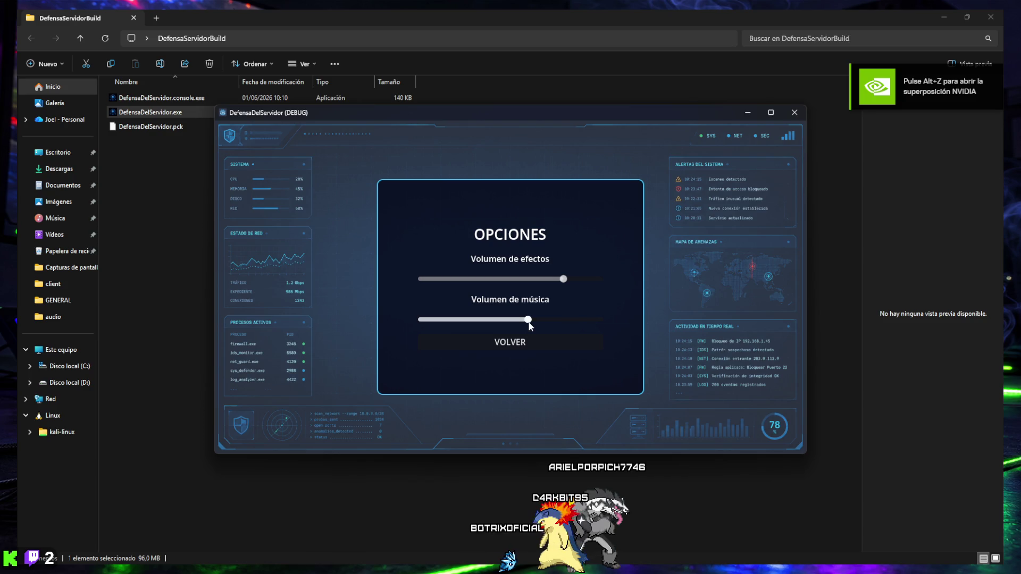
drag(528, 321, 485, 321)
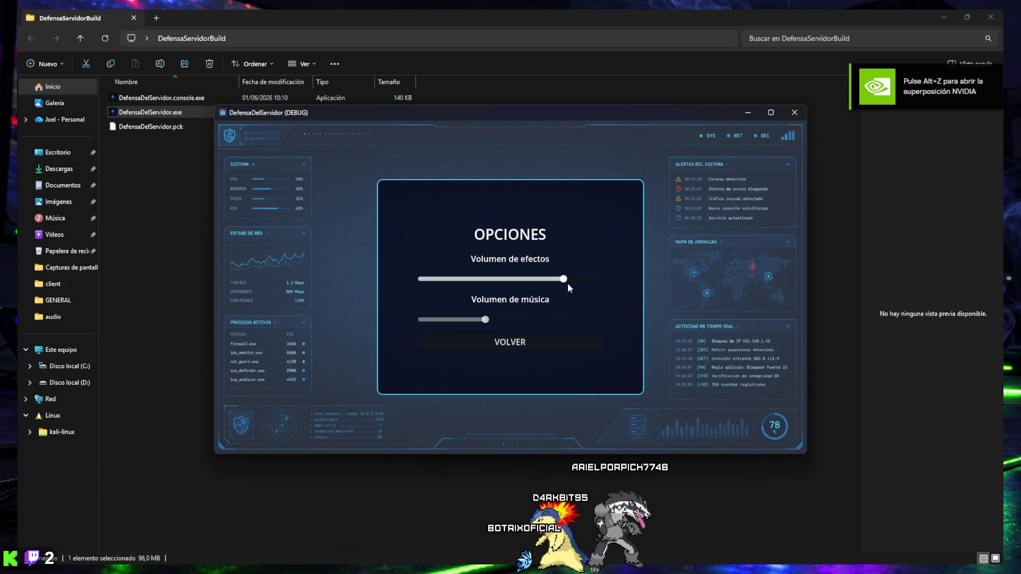
click(522, 343)
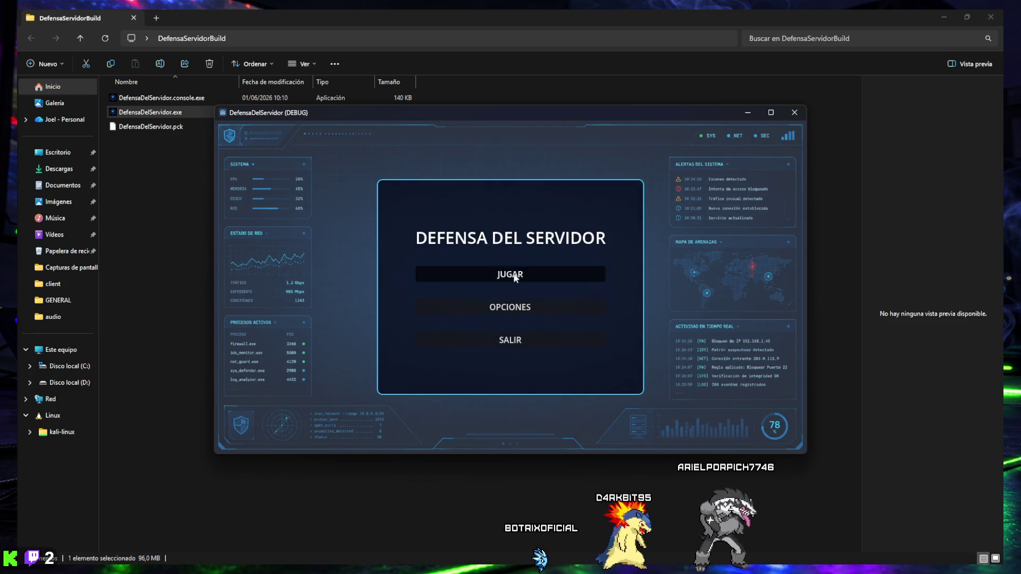
- Start a match and play turns 1–2 with Bloquear IP, Revisar logs and a patch attempt
click(494, 279)
click(425, 296)
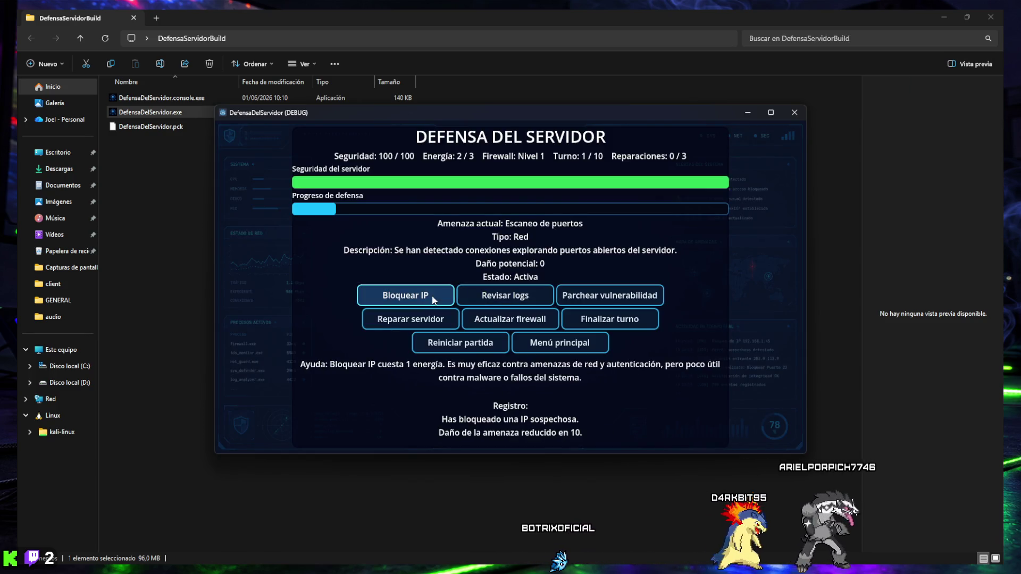
click(612, 320)
click(421, 296)
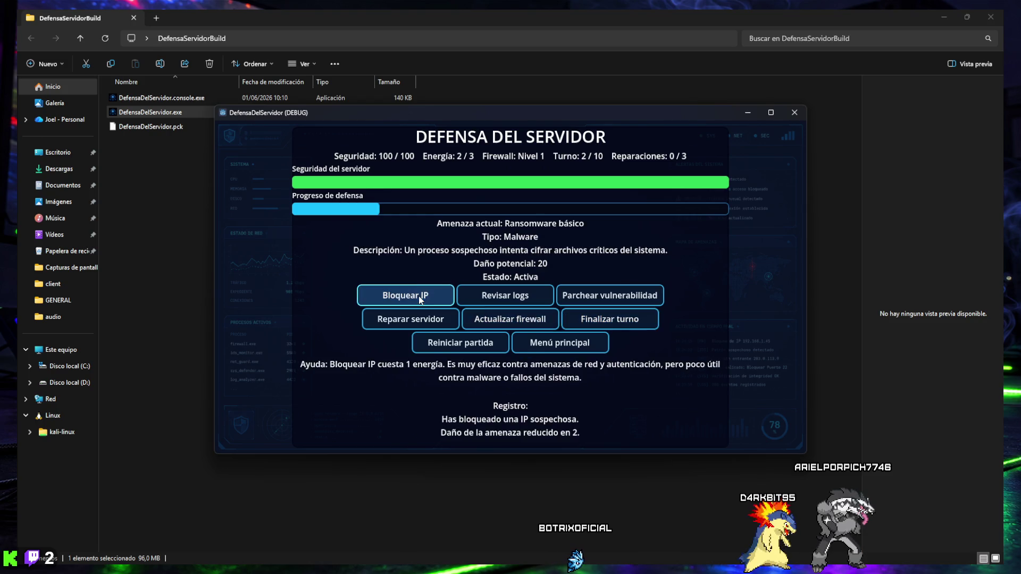
click(490, 300)
click(612, 298)
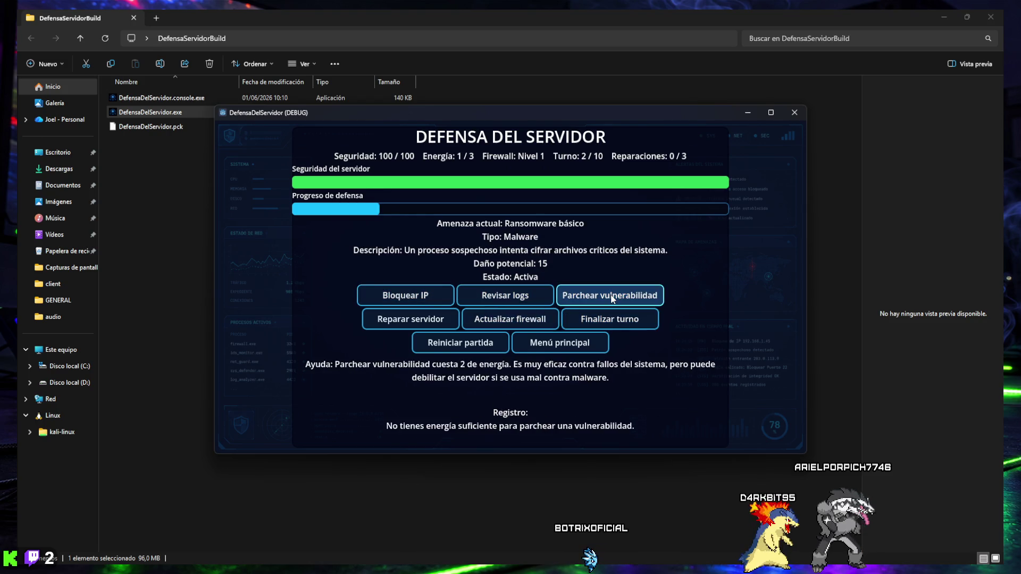
click(601, 324)
- Play turns 3–4: review logs, repair the server, and attempt a firewall upgrade
click(509, 299)
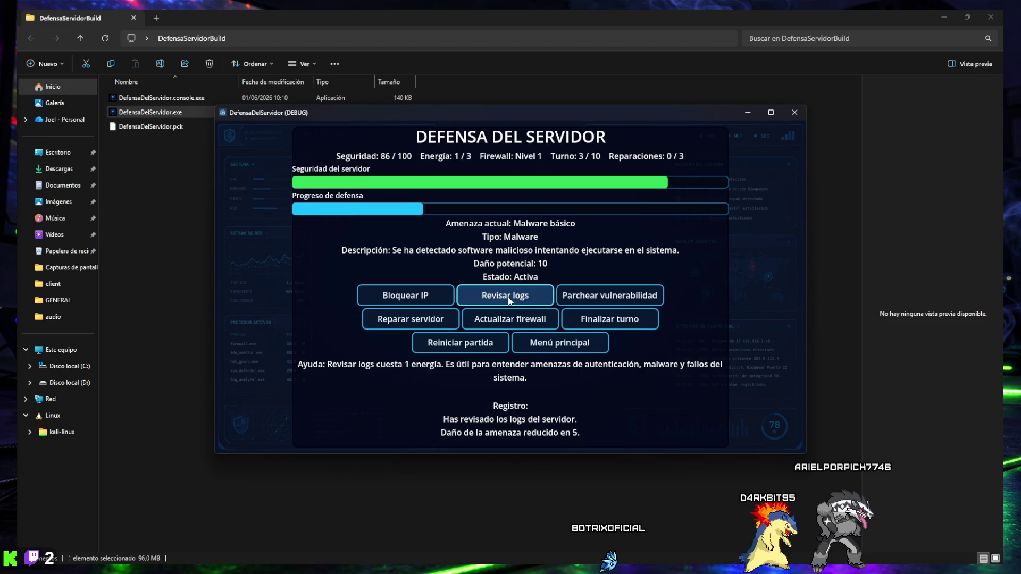
click(610, 319)
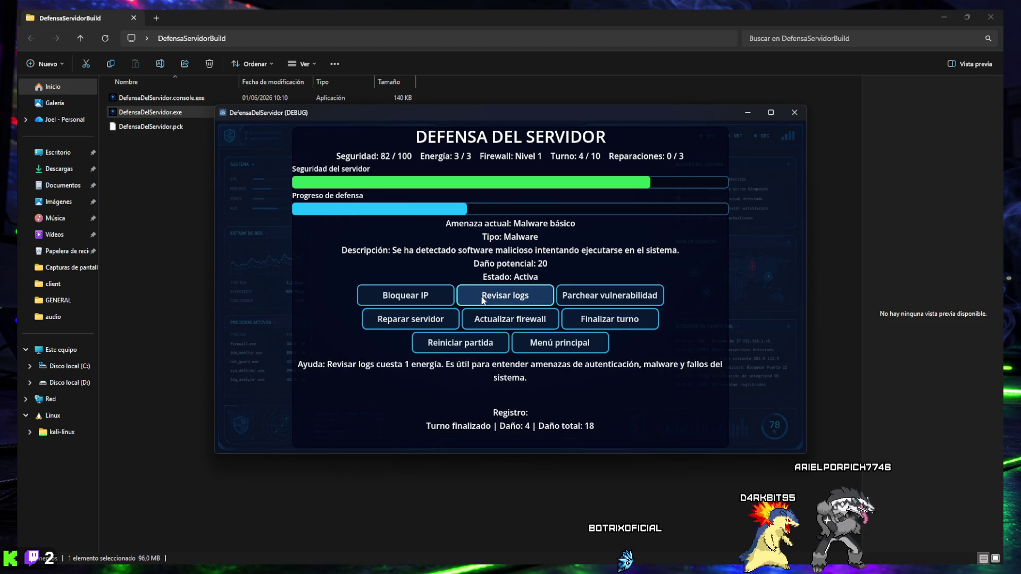
click(419, 323)
click(501, 325)
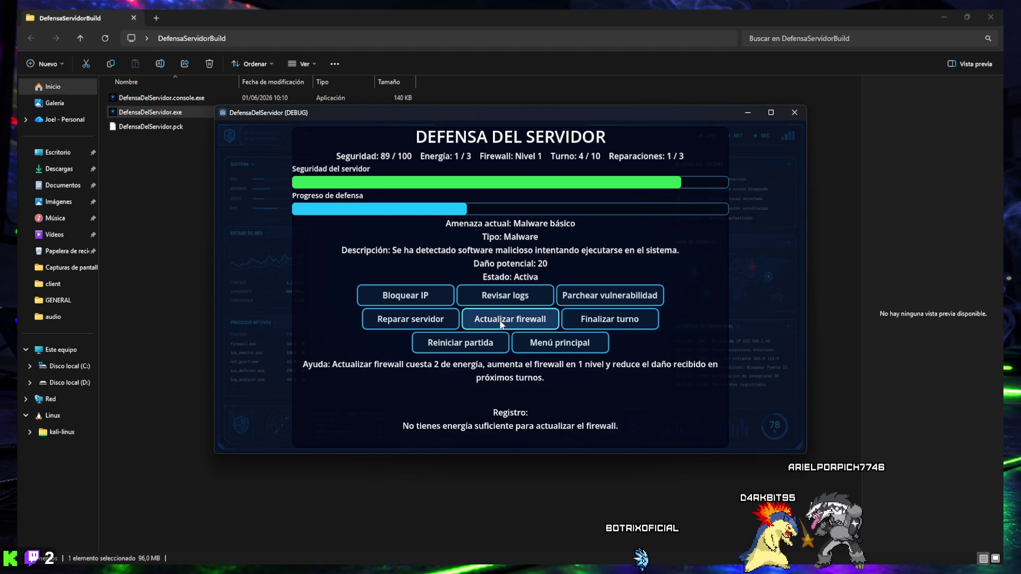
click(598, 319)
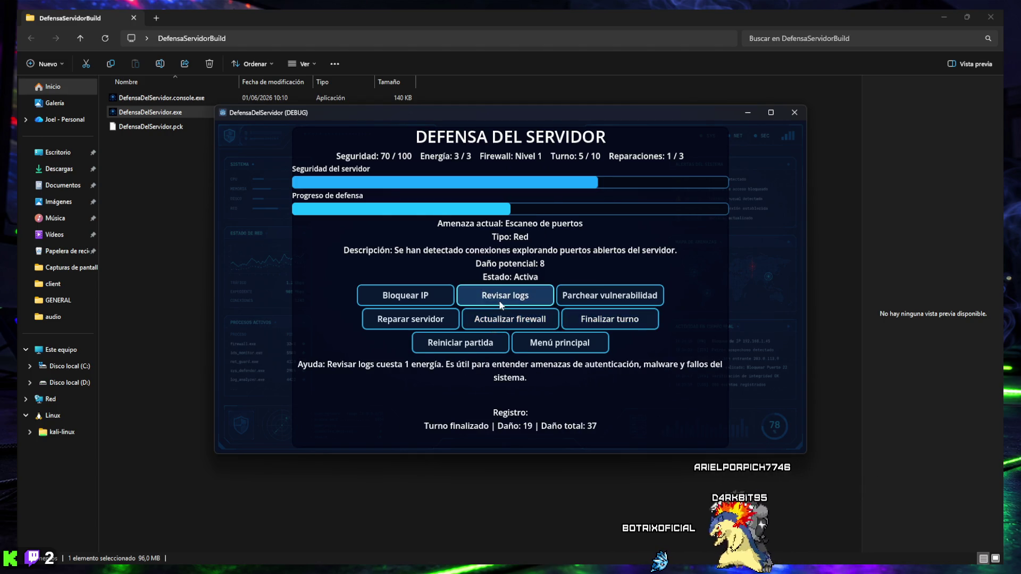
- Play turns 5–6: block the port-scanning IP, repair the server, and review logs three times
click(424, 297)
click(404, 319)
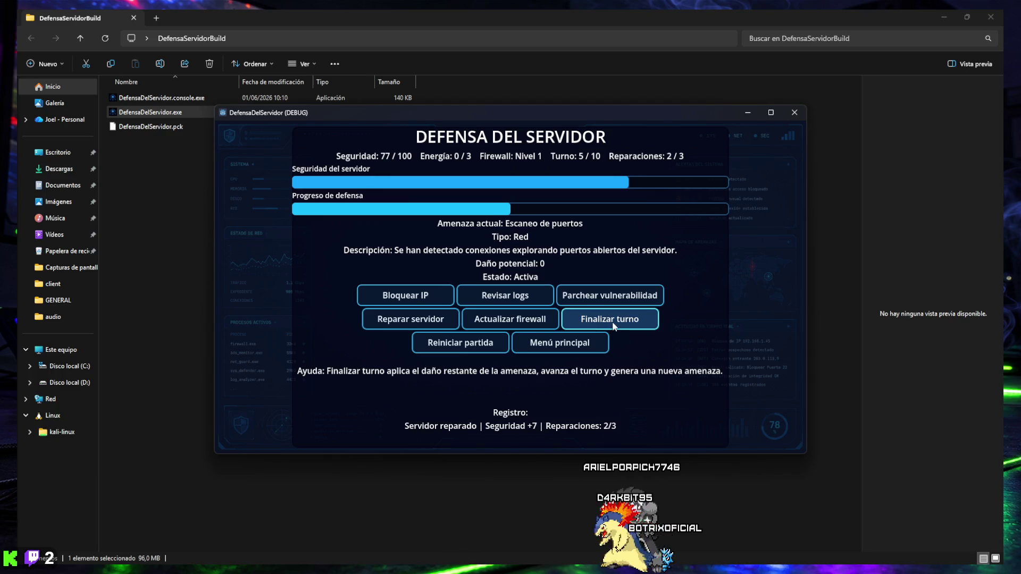
click(504, 324)
click(564, 320)
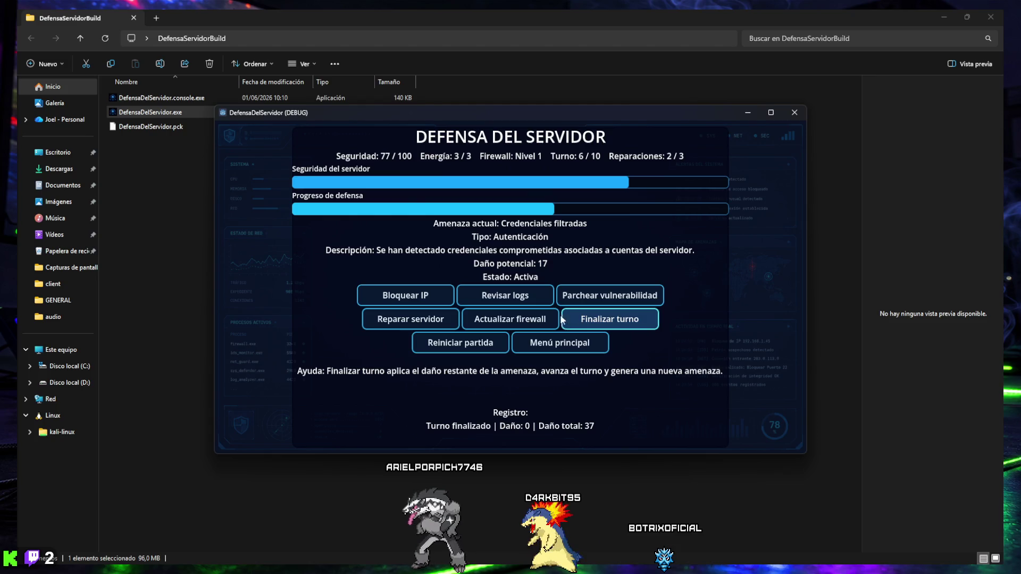
click(506, 301)
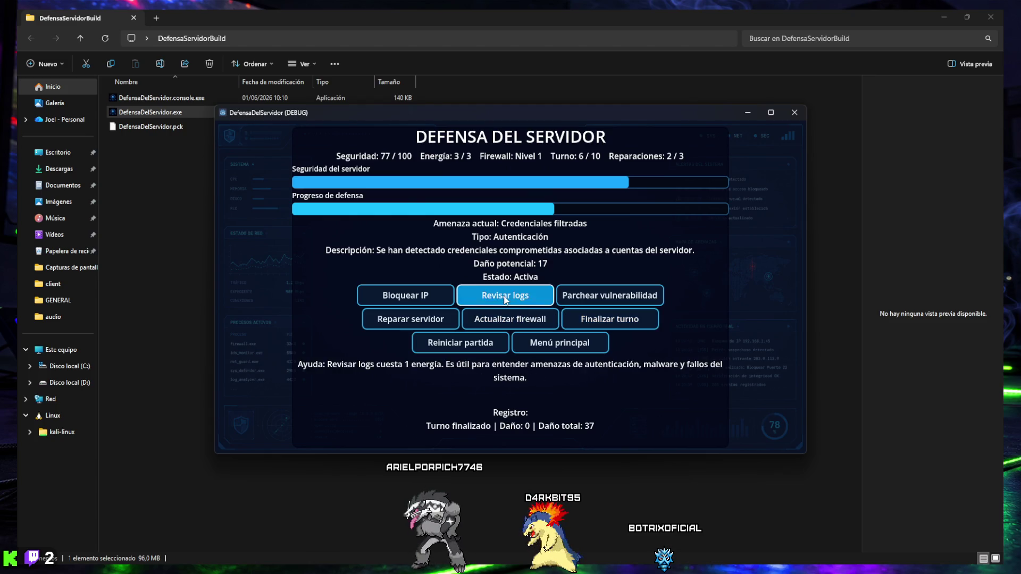
click(511, 303)
click(508, 300)
click(609, 319)
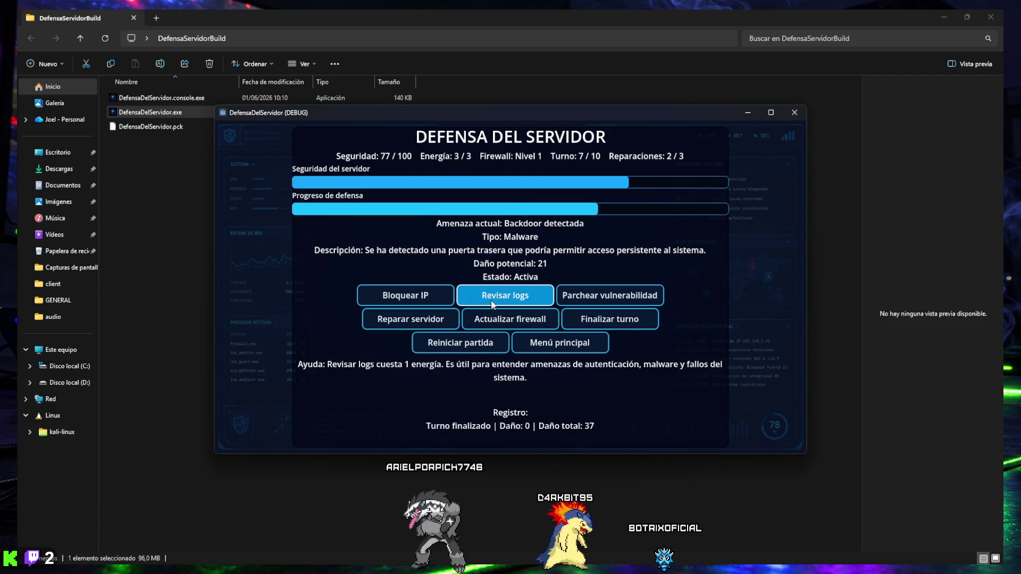
- Play turns 7–8, reviewing the logs against the backdoor and SSH brute-force attacks
click(503, 302)
click(504, 302)
click(503, 302)
click(503, 302)
click(610, 319)
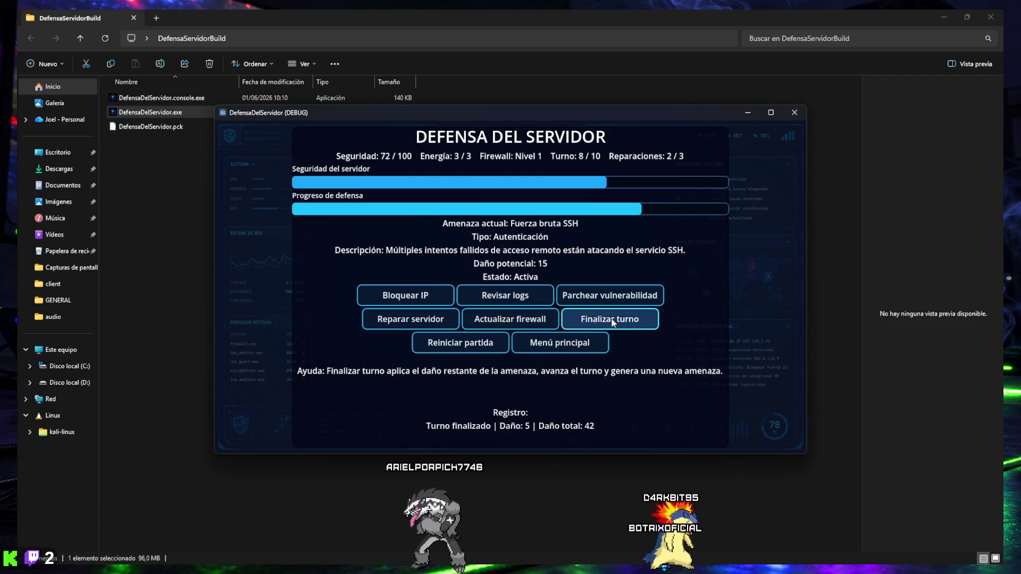
click(503, 297)
click(503, 297)
click(502, 298)
click(593, 318)
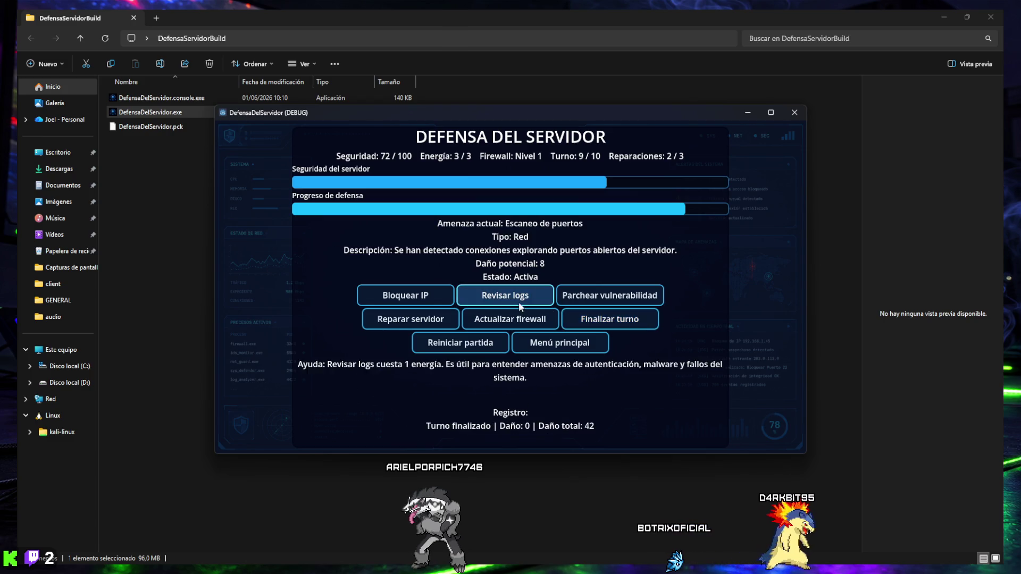
- Play turns 9–10, finishing the match as a solid victory with 74/100 security
click(404, 295)
click(408, 324)
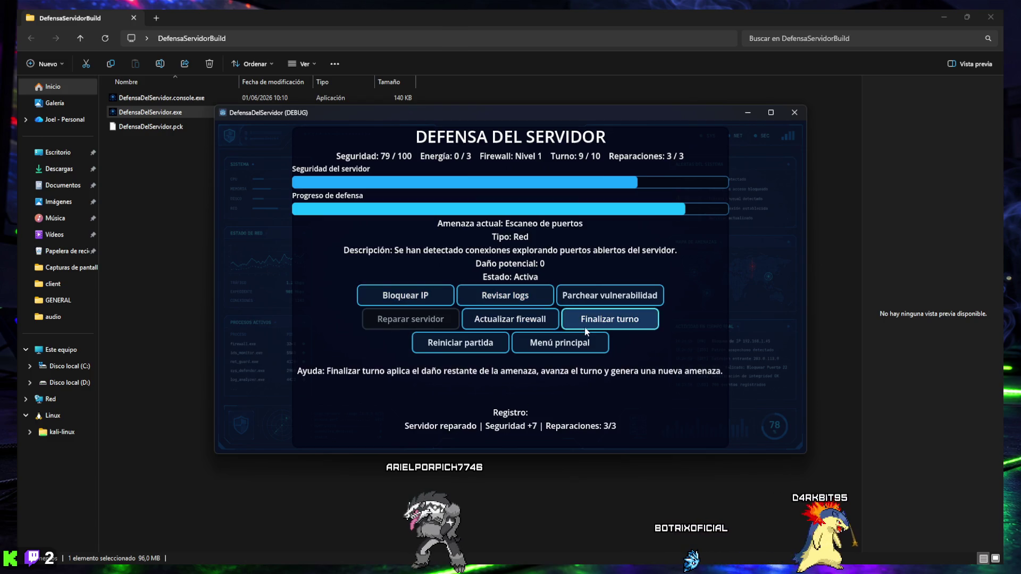
click(610, 319)
click(433, 298)
click(504, 296)
click(504, 297)
click(504, 297)
click(598, 319)
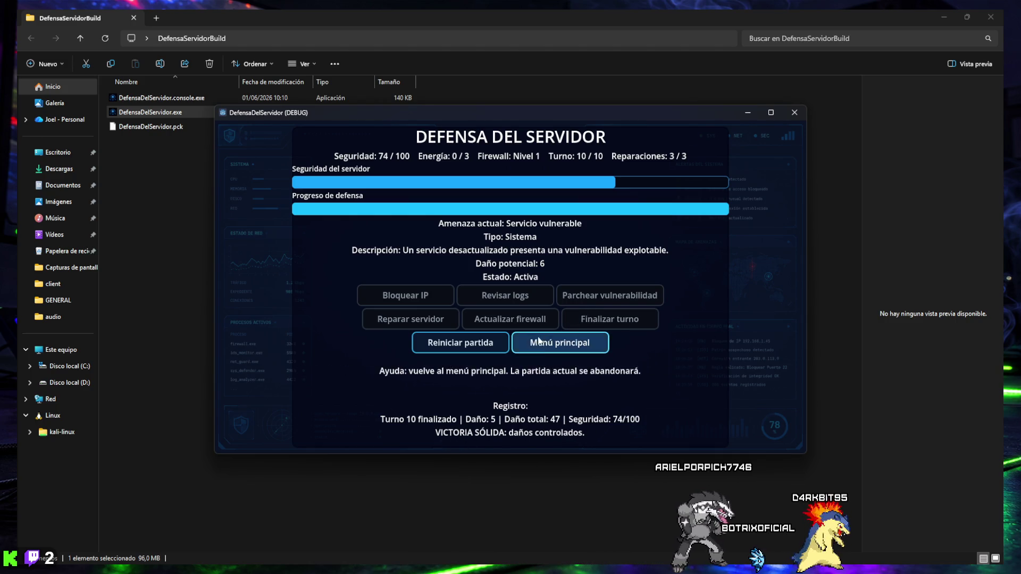
- Restart the match, review logs through turn 1, then exit via Menú principal > SALIR
click(445, 346)
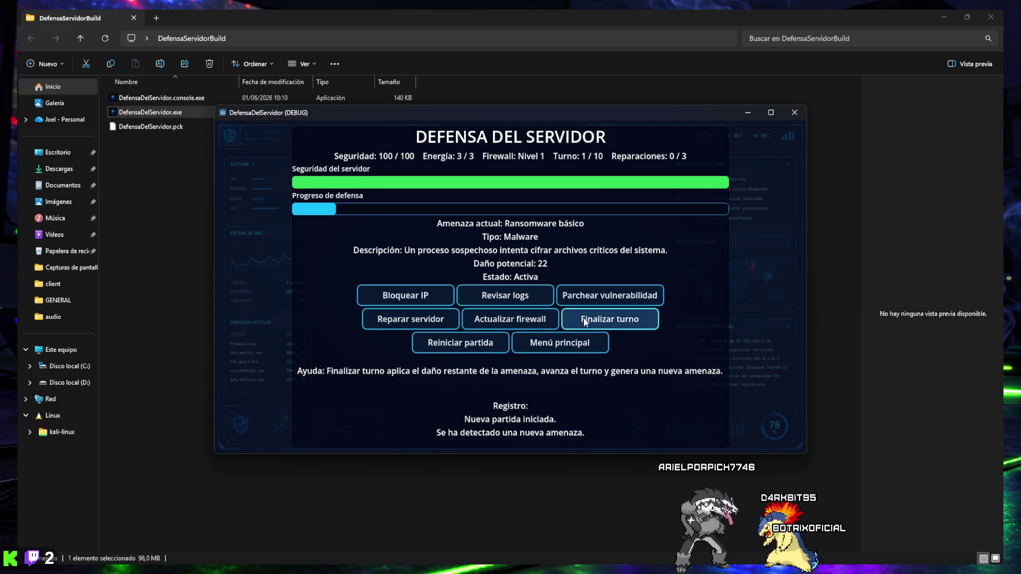
click(505, 302)
click(505, 302)
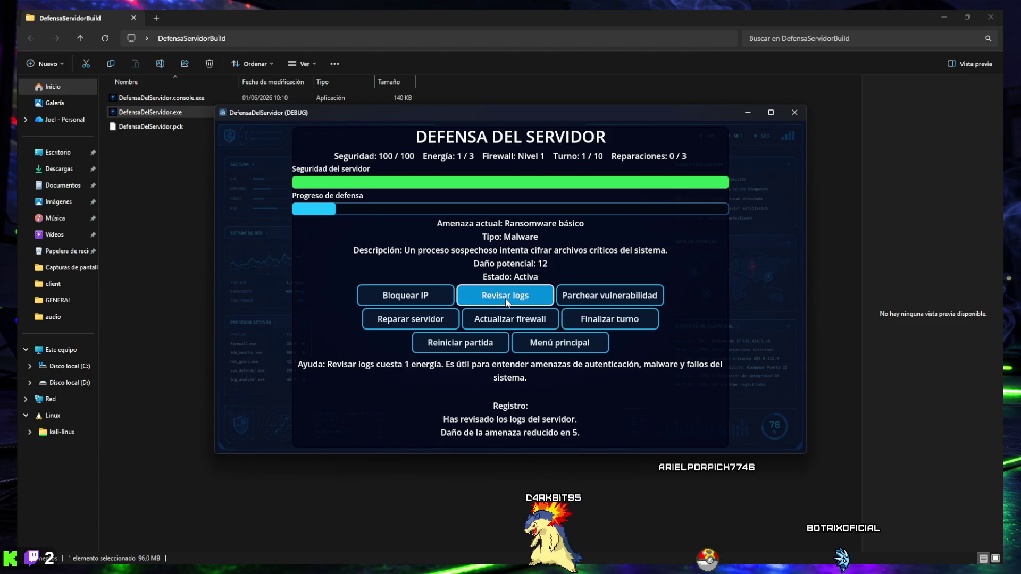
click(506, 302)
click(506, 302)
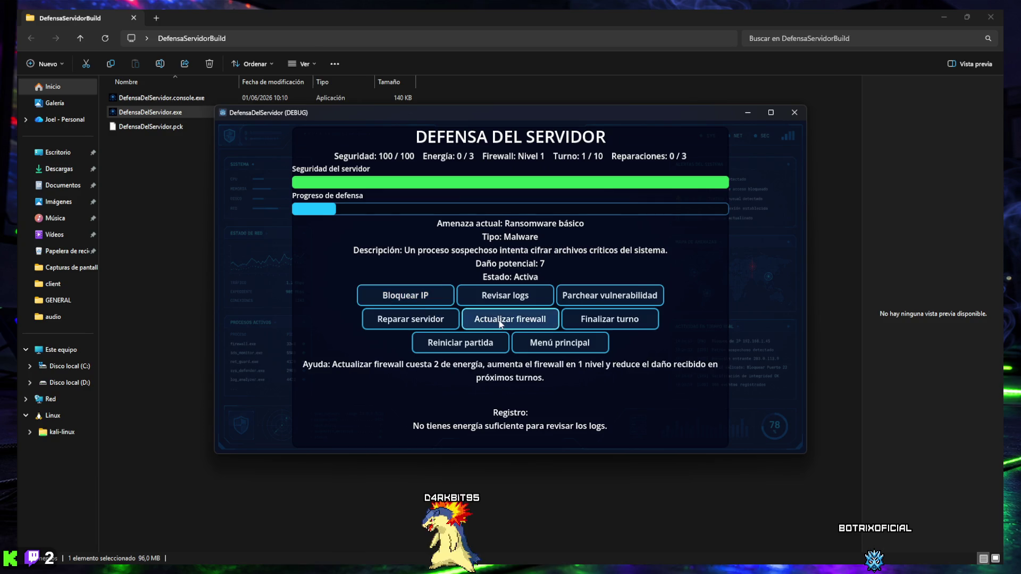
click(598, 323)
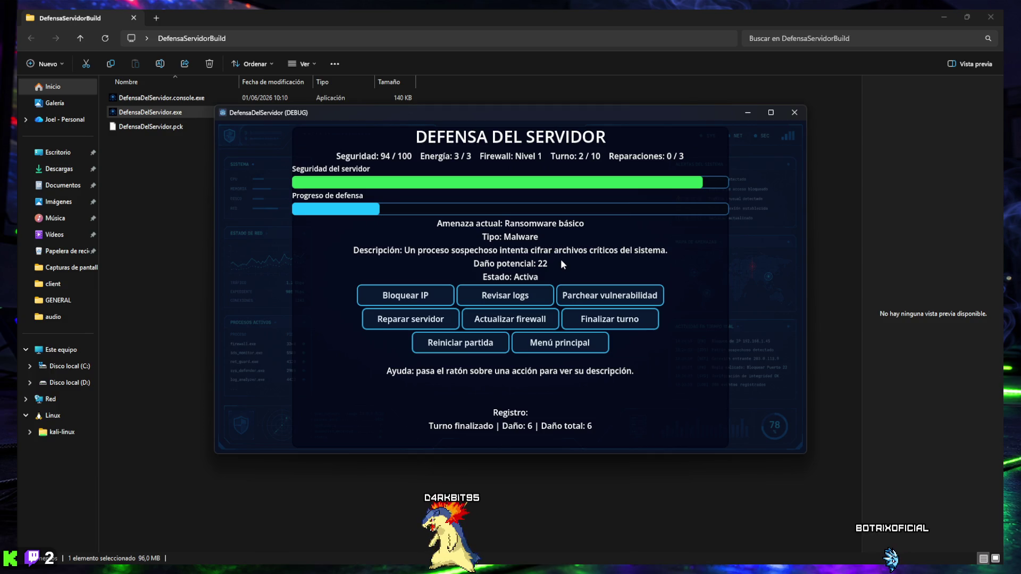
click(544, 347)
click(521, 337)
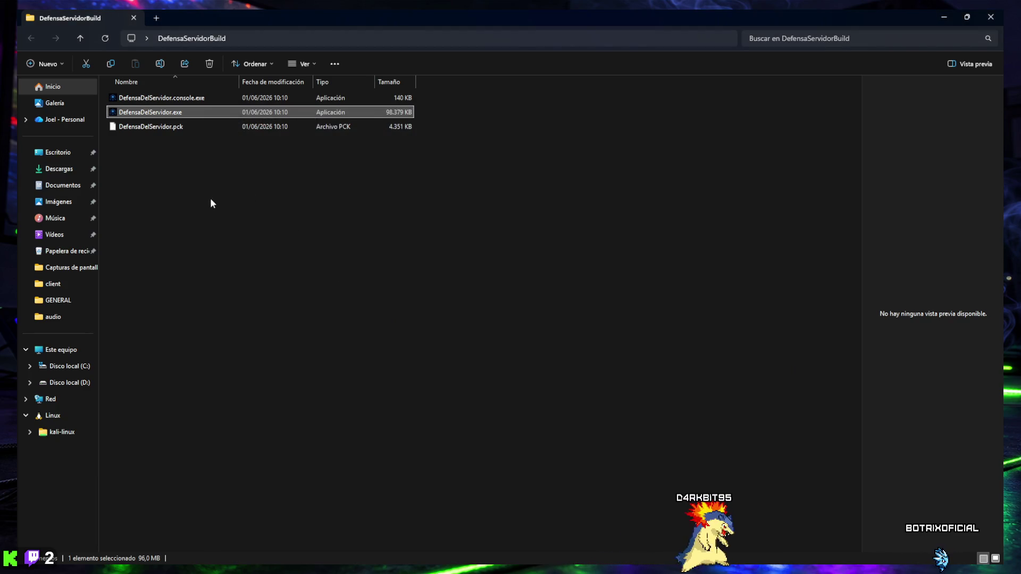
- Scroll through the build folder's files and close its File Explorer window
ctrl+scroll(142, 117, up, 4)
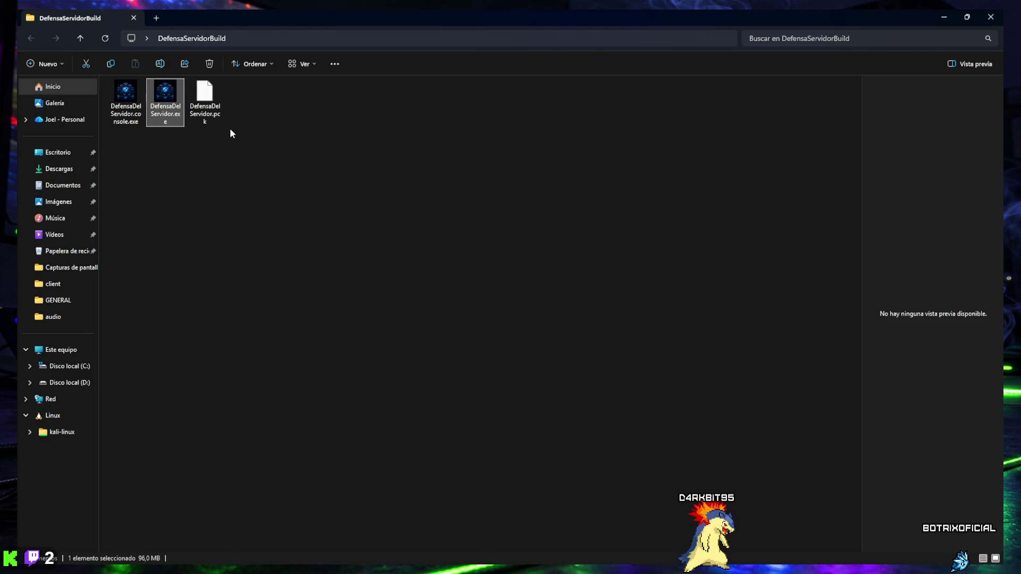
ctrl+scroll(224, 129, up, 1)
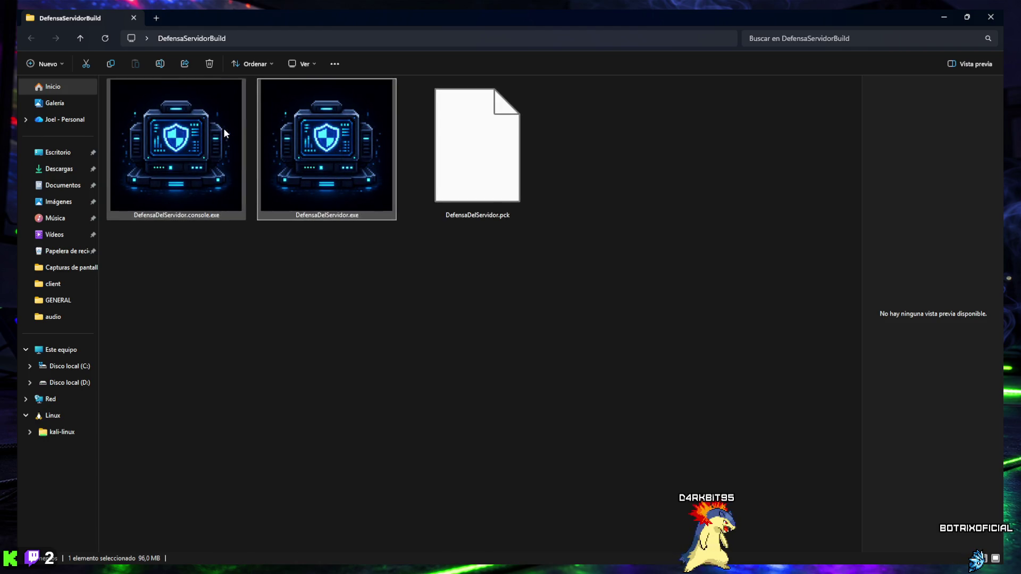
ctrl+scroll(225, 130, down, 4)
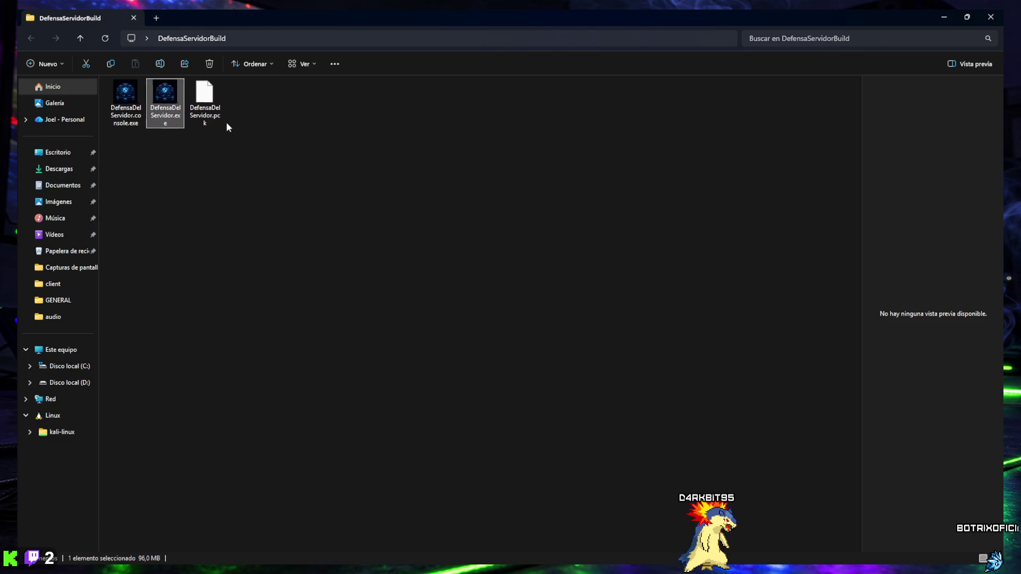
ctrl+scroll(227, 125, down, 3)
ctrl+scroll(226, 125, up, 1)
ctrl+scroll(226, 127, up, 2)
ctrl+scroll(227, 127, down, 1)
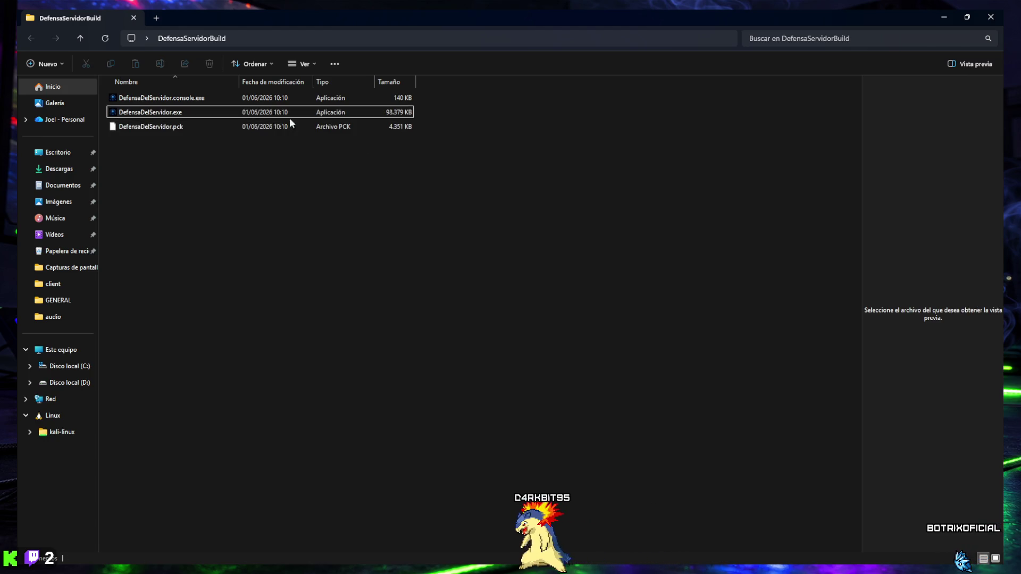
click(132, 18)
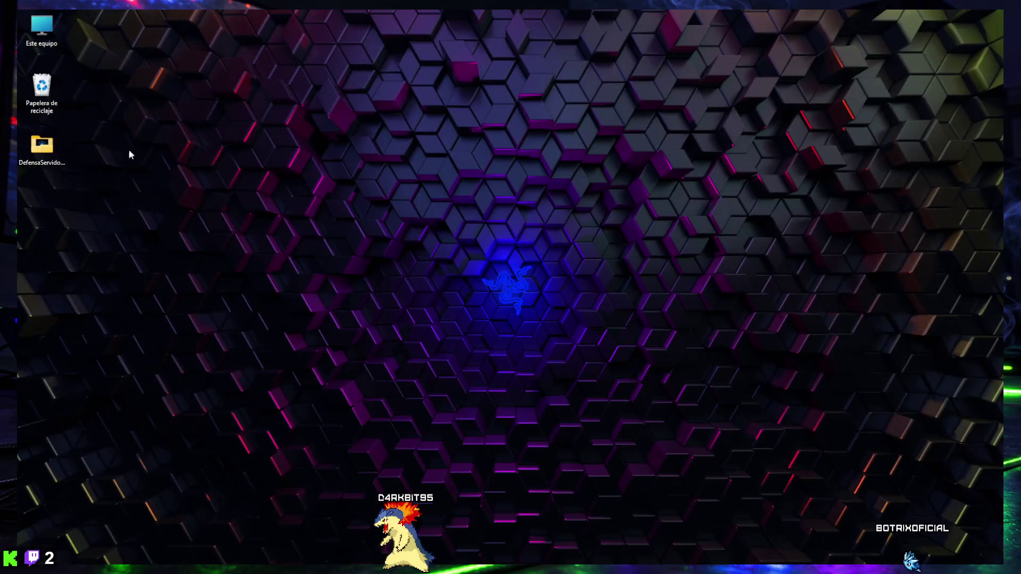
- Empty the Recycle Bin and bring the Godot editor back to the front
right_click(39, 84)
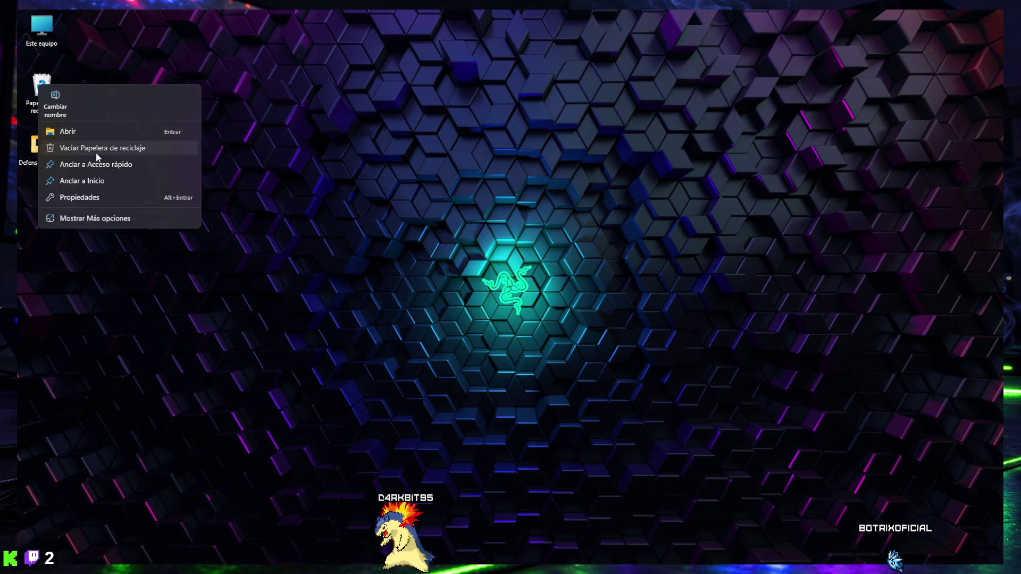
click(96, 151)
click(553, 328)
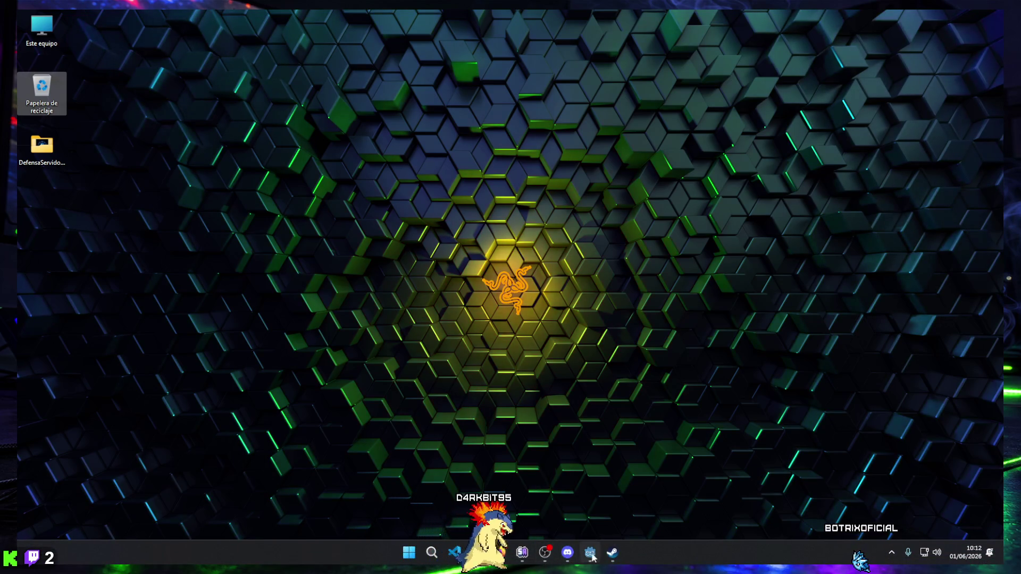
click(589, 553)
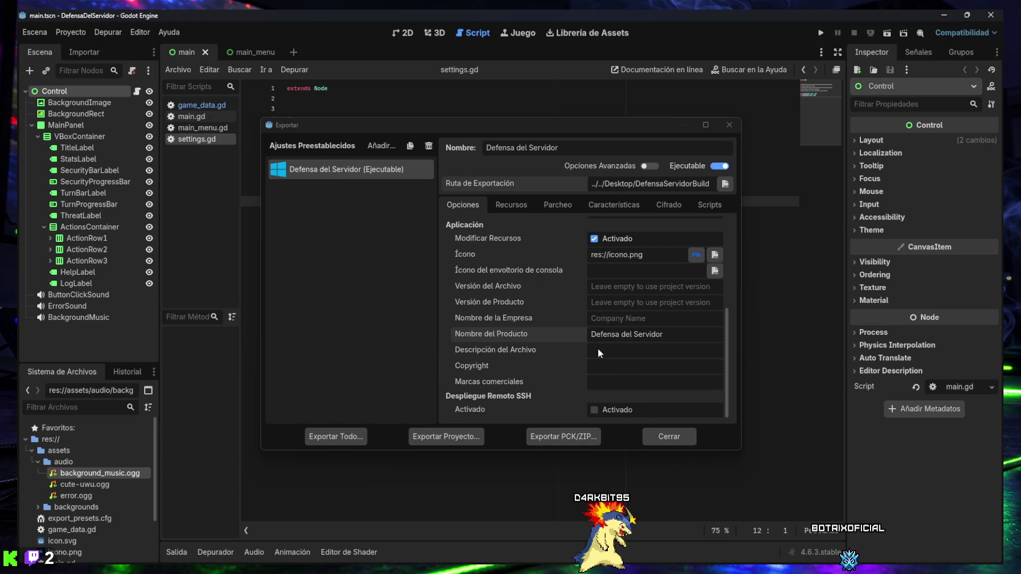
- Keep the console wrapper set to Debug Only
scroll(560, 355, up, 5)
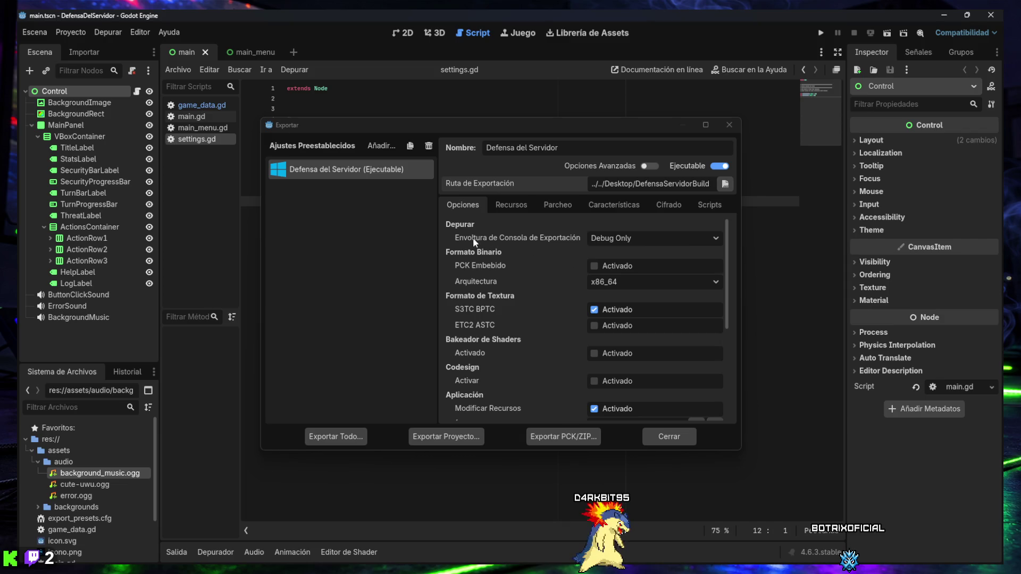
click(609, 239)
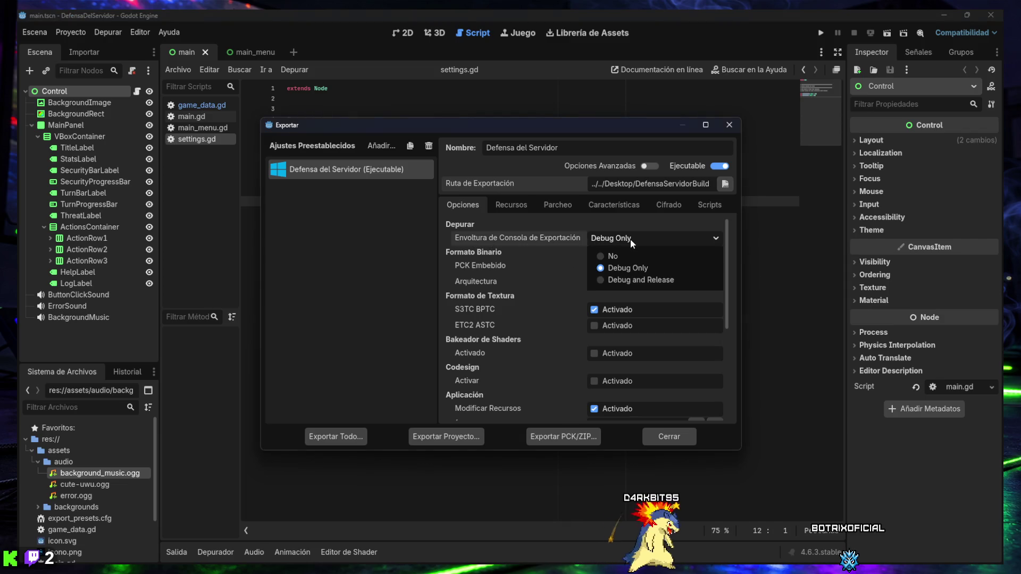
click(630, 238)
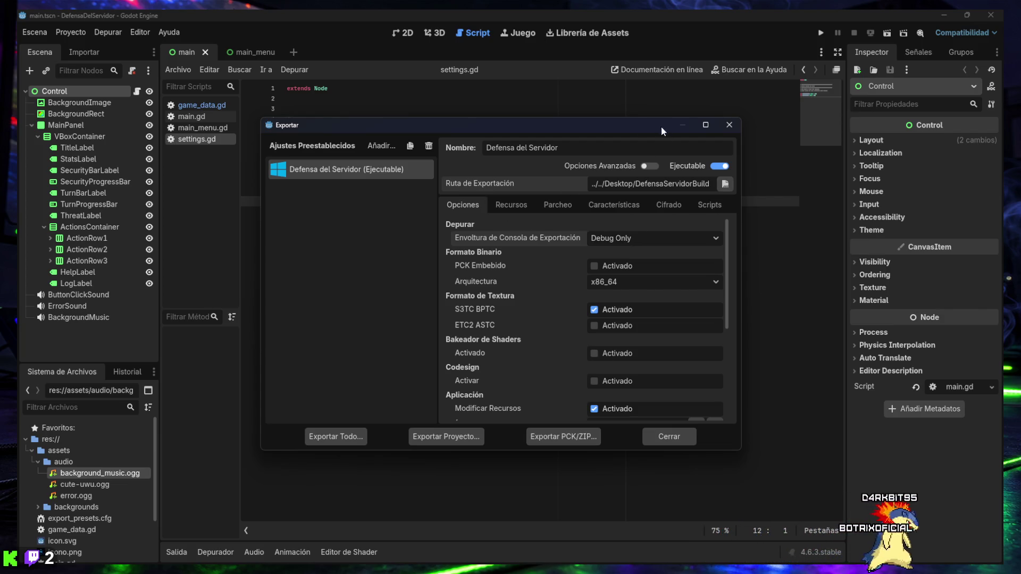
- Review the Recursos, Parcheo, Características, Cifrado and Scripts tabs, then close the export window
double_click(574, 126)
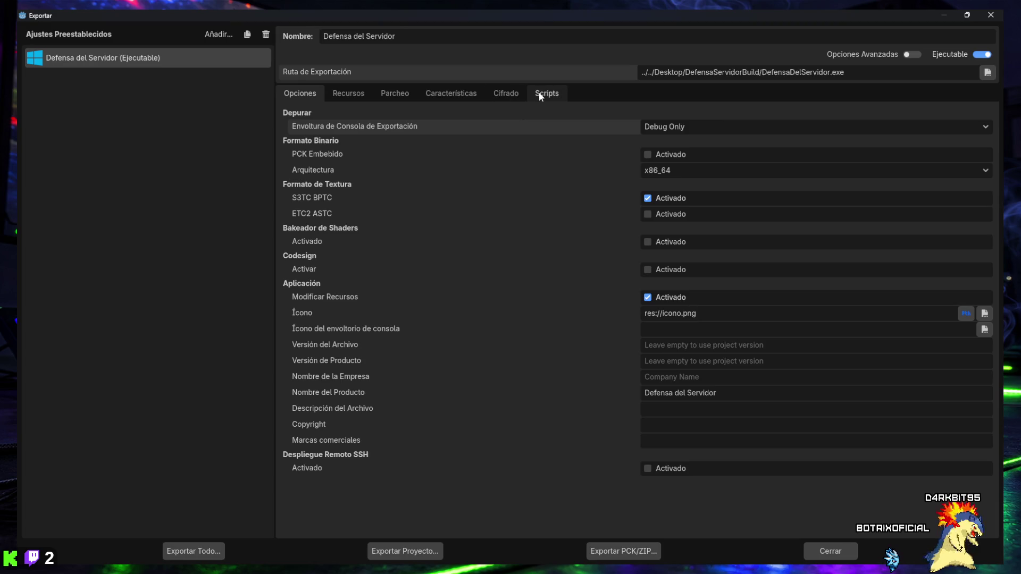
click(349, 97)
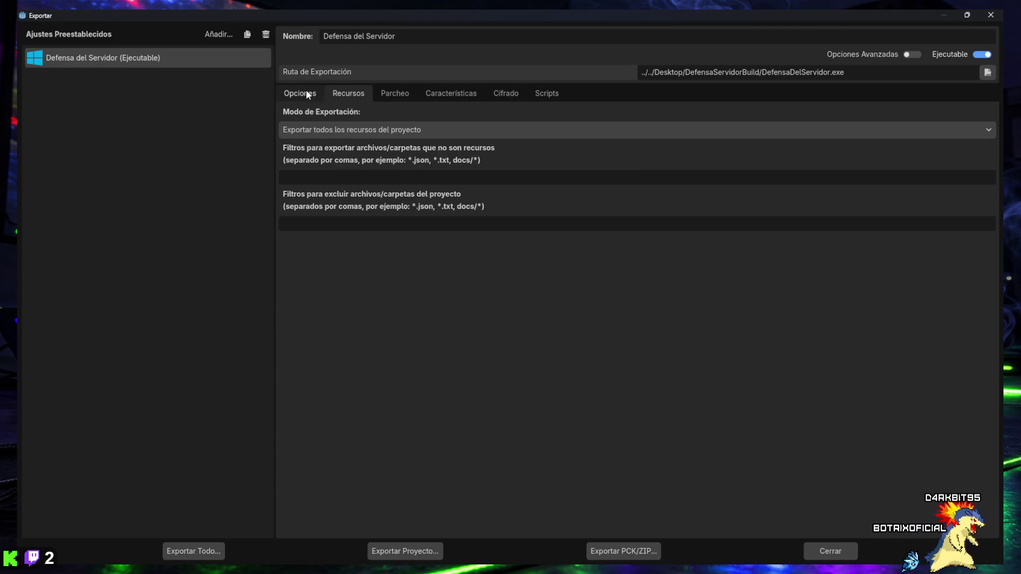
click(386, 97)
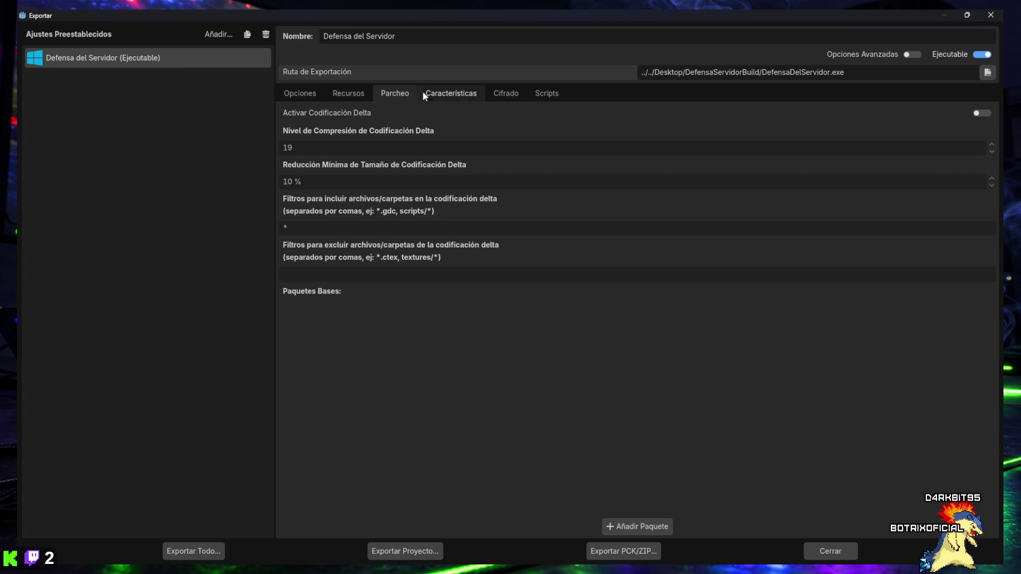
click(432, 94)
click(508, 92)
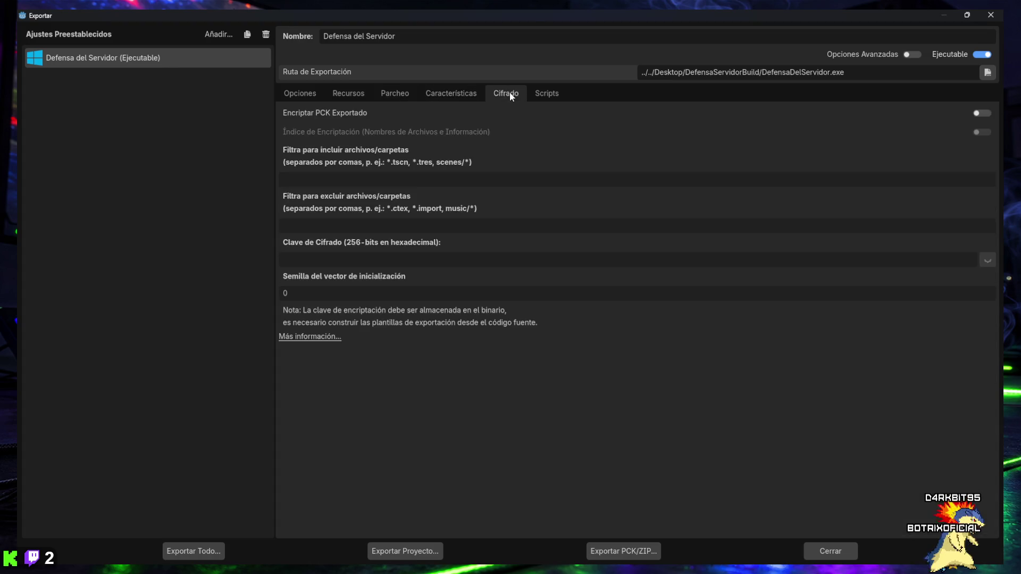
click(544, 94)
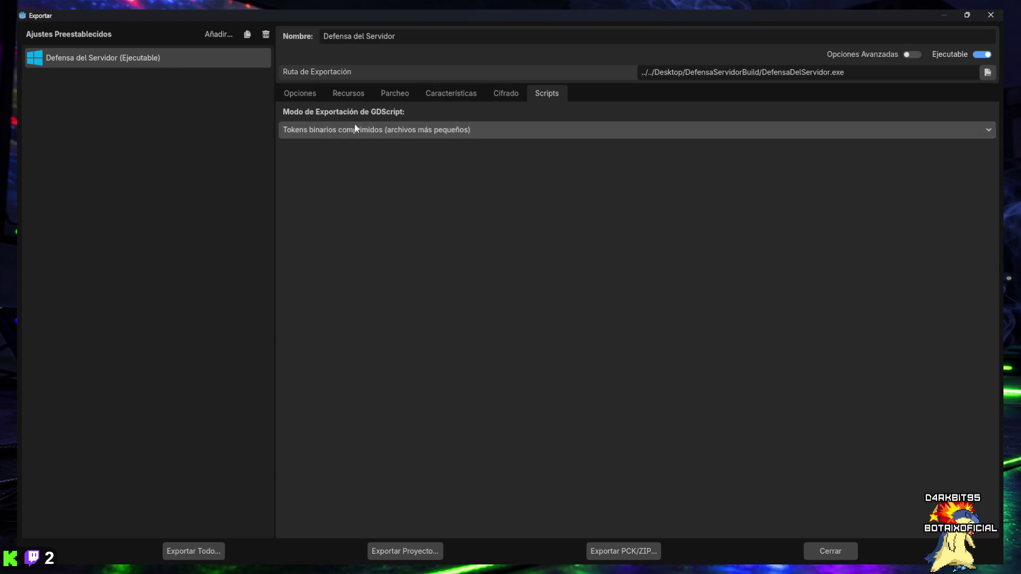
click(300, 96)
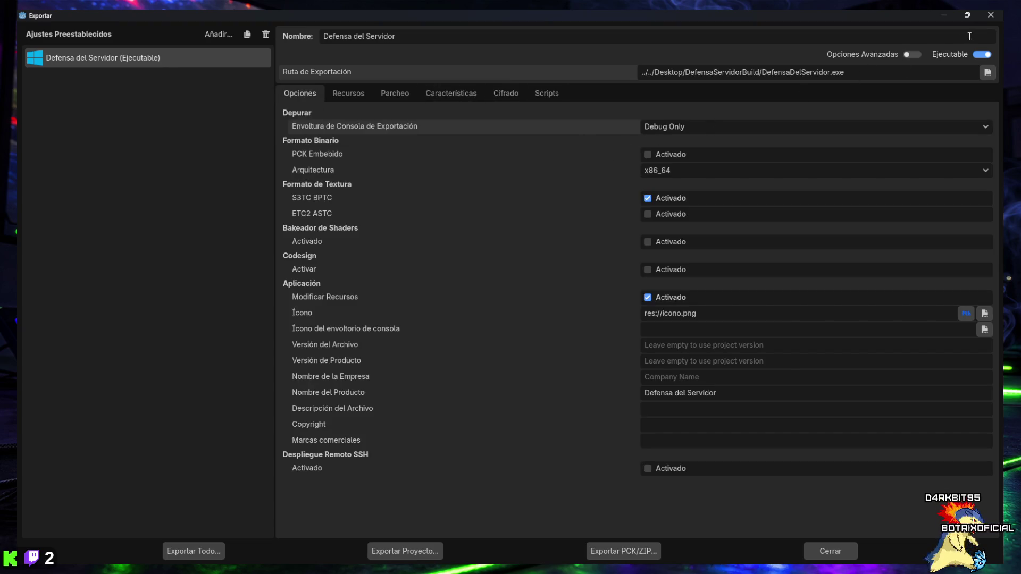
click(848, 550)
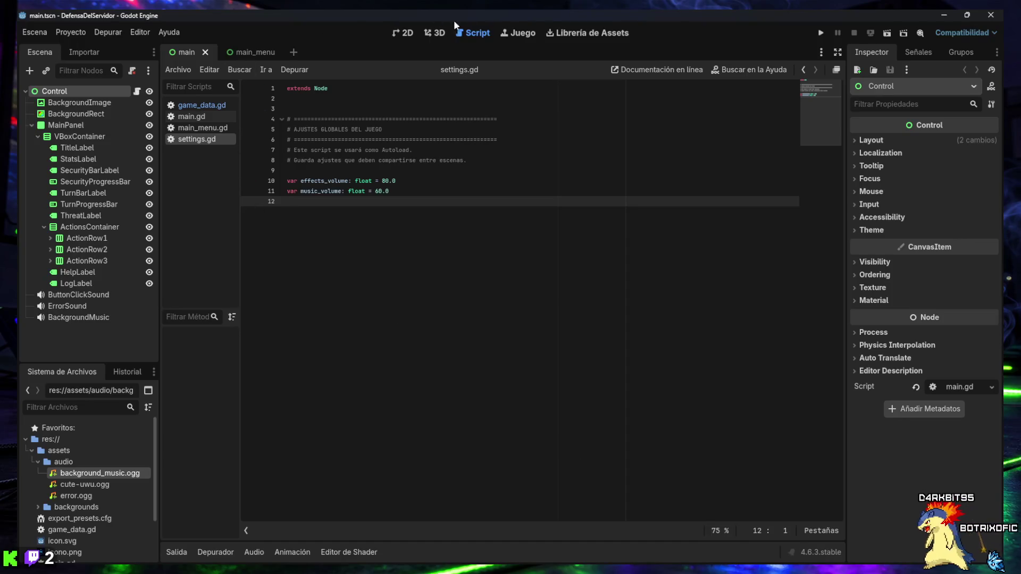
click(402, 33)
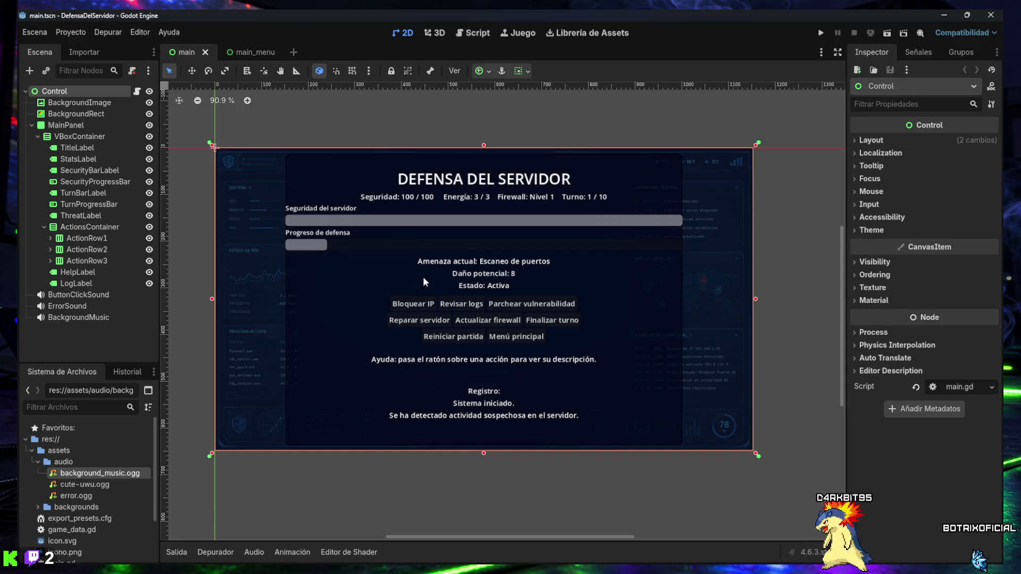
click(243, 50)
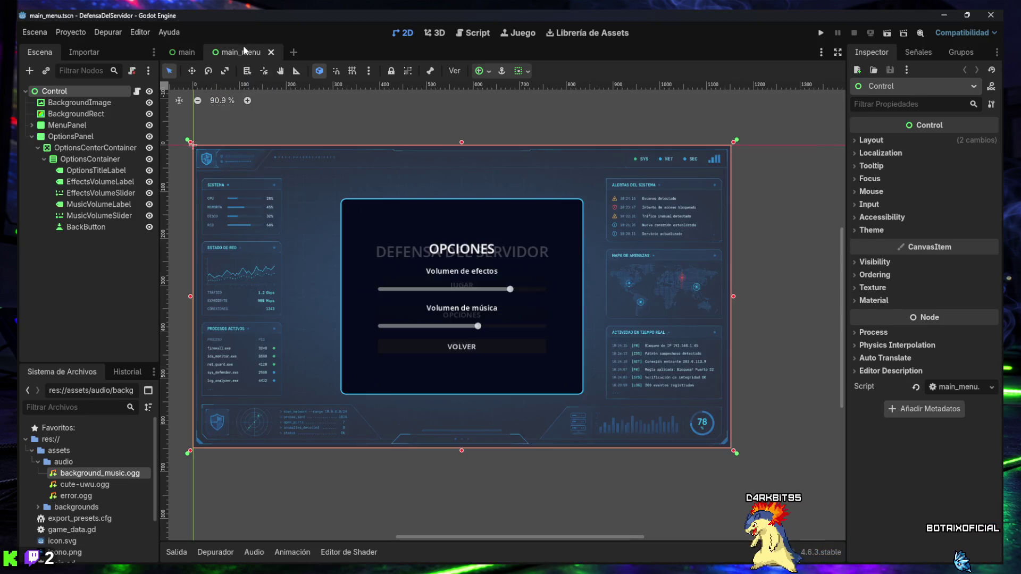
click(184, 52)
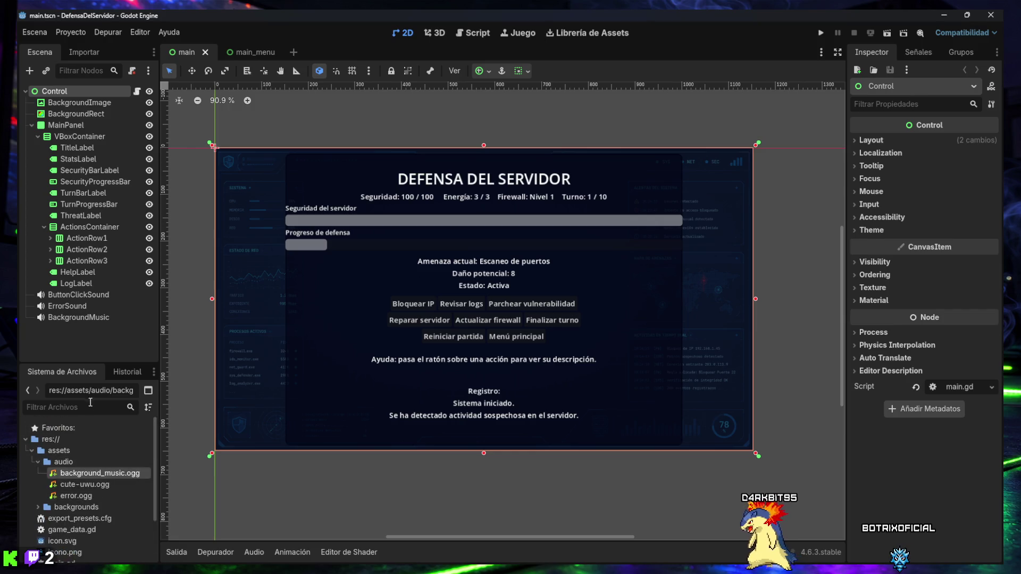
drag(88, 361, 89, 305)
scroll(90, 301, down, 2)
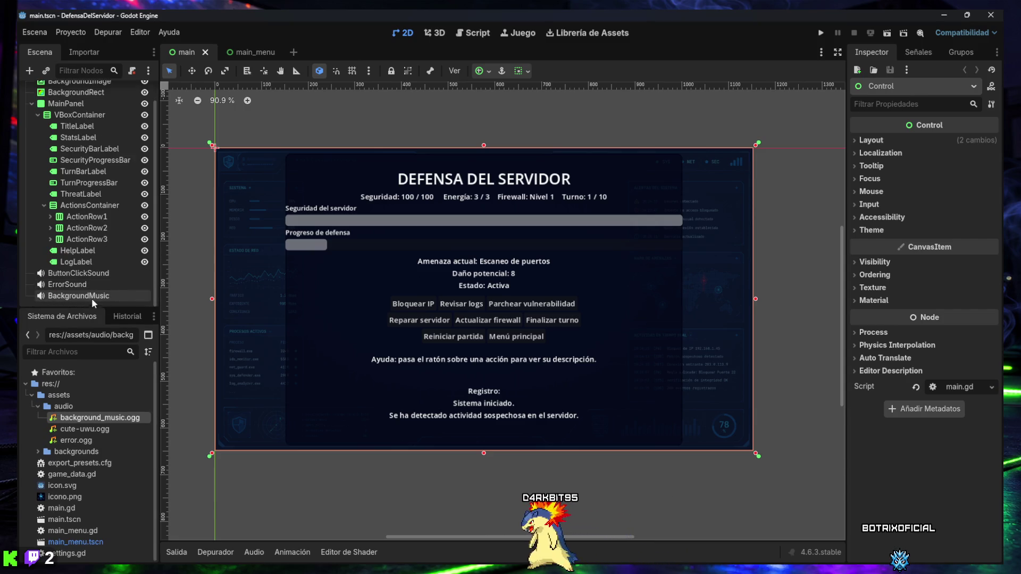
mouse_move(532, 570)
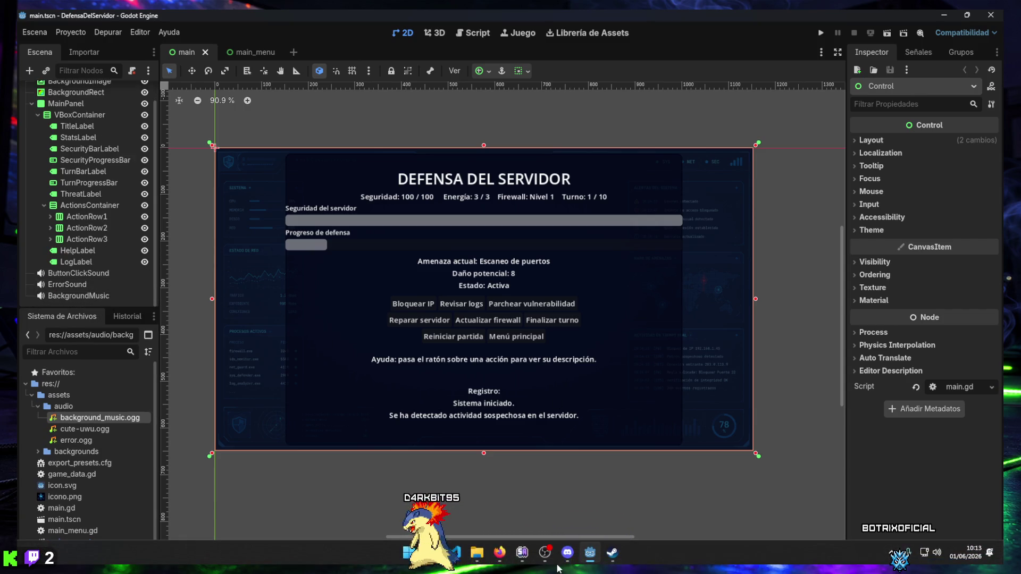
mouse_move(571, 558)
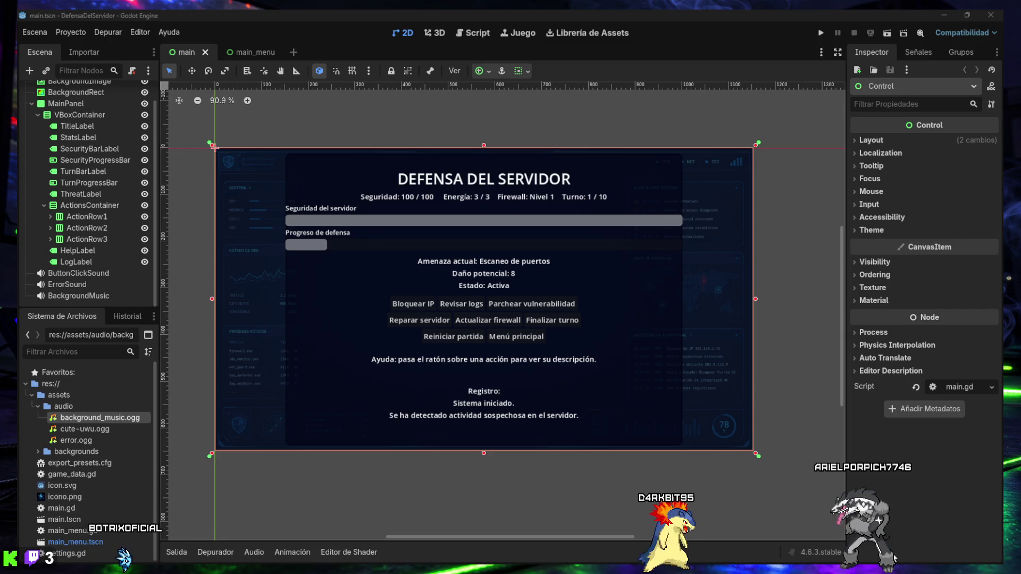
mouse_move(638, 567)
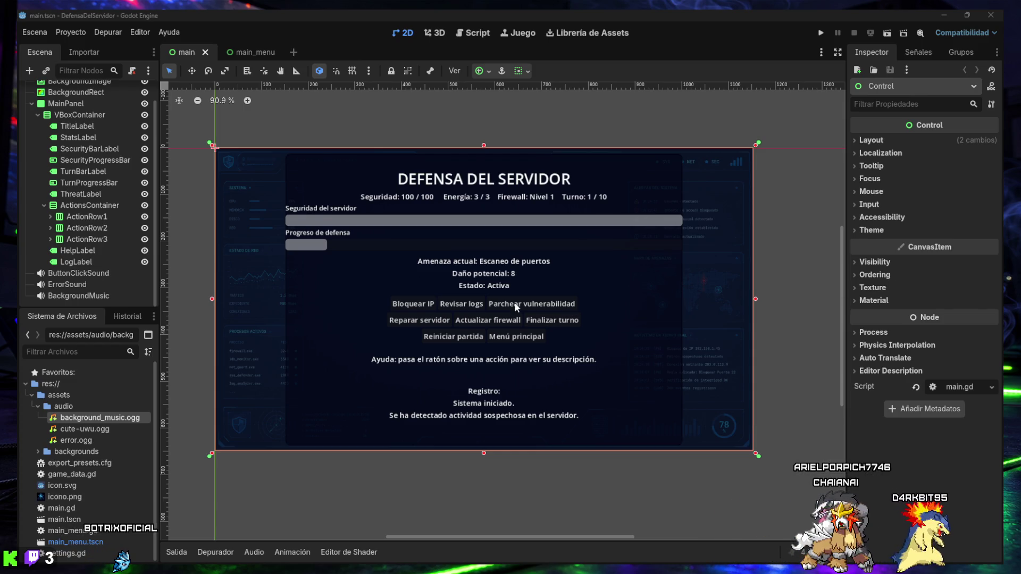
scroll(515, 302, up, 1)
mouse_move(438, 300)
mouse_down()
mouse_move(455, 320)
mouse_move(458, 304)
mouse_up()
scroll(457, 304, up, 1)
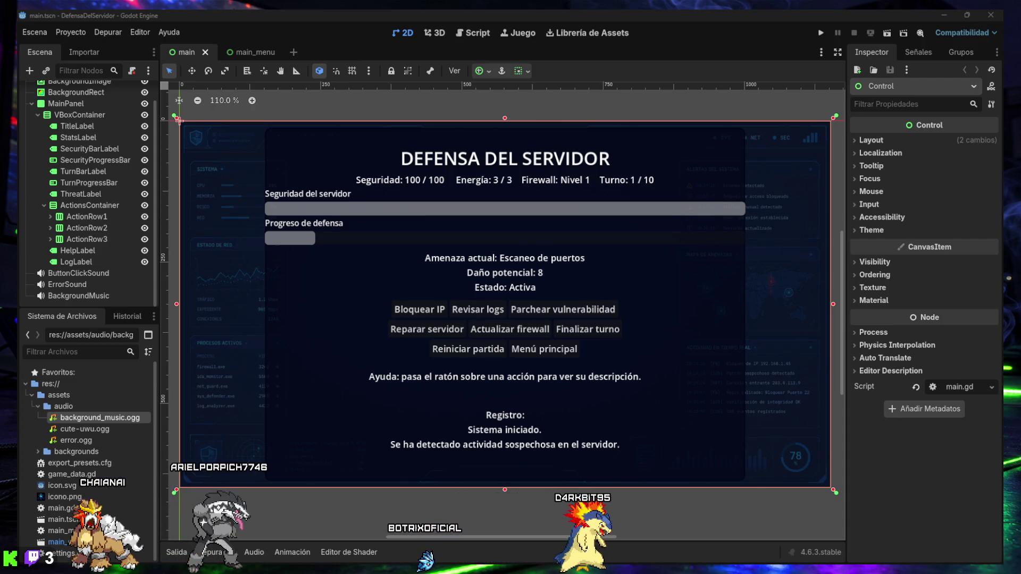
scroll(485, 302, down, 1)
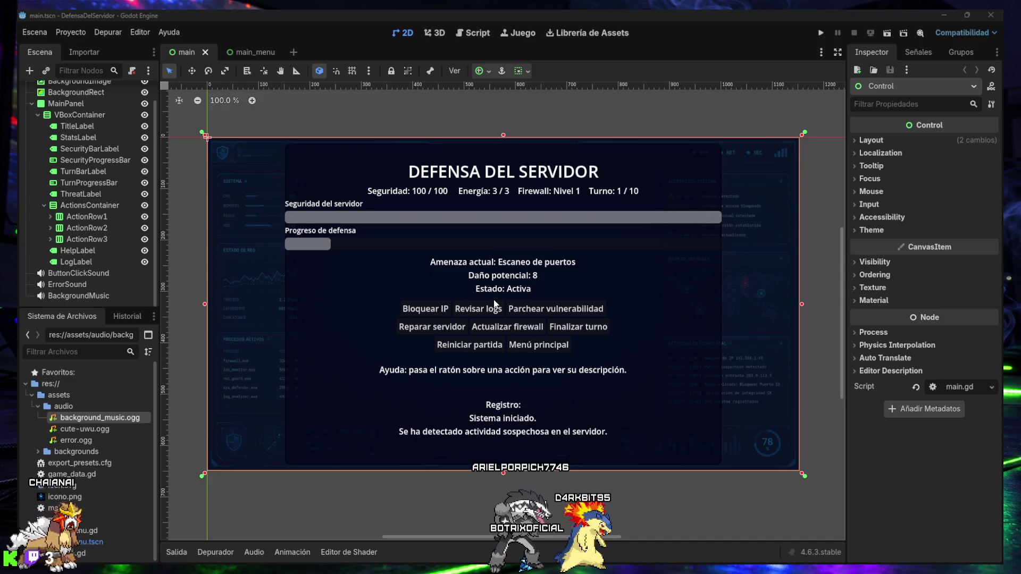
- Run the project, lower the music and effects volumes in OPCIONES, and start a new match
click(821, 34)
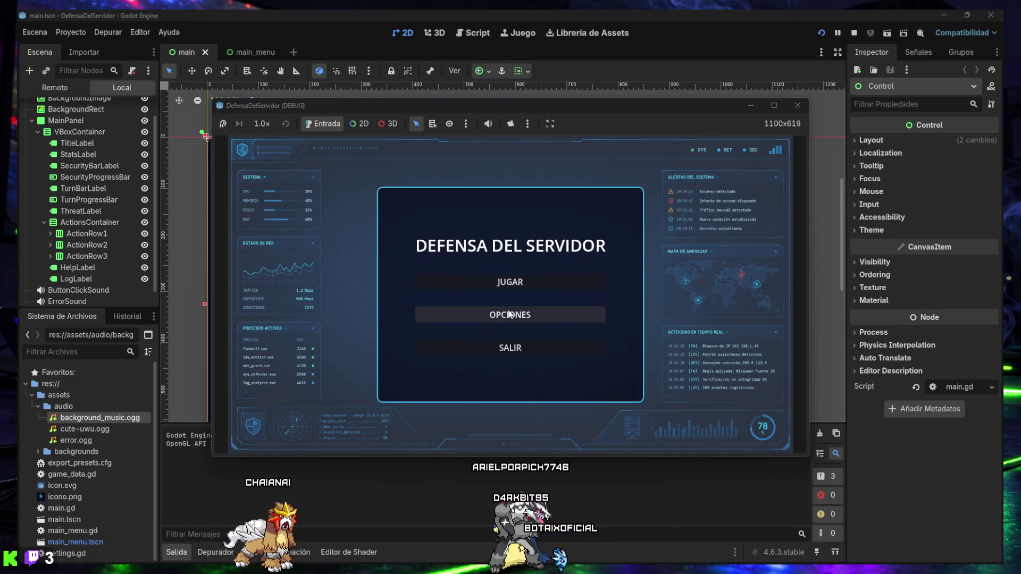
click(508, 322)
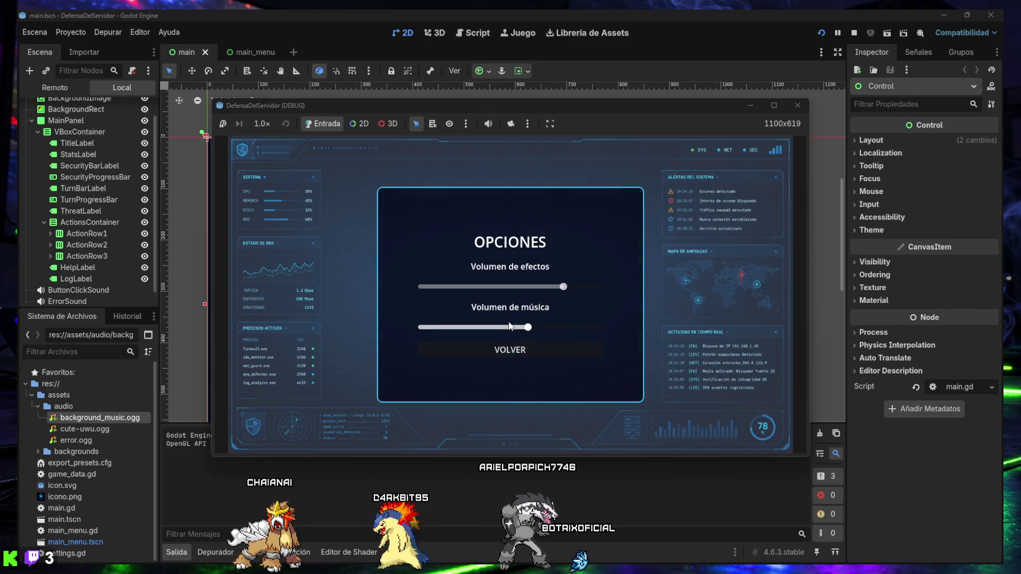
mouse_move(508, 325)
mouse_down()
mouse_move(456, 334)
mouse_move(495, 333)
mouse_up()
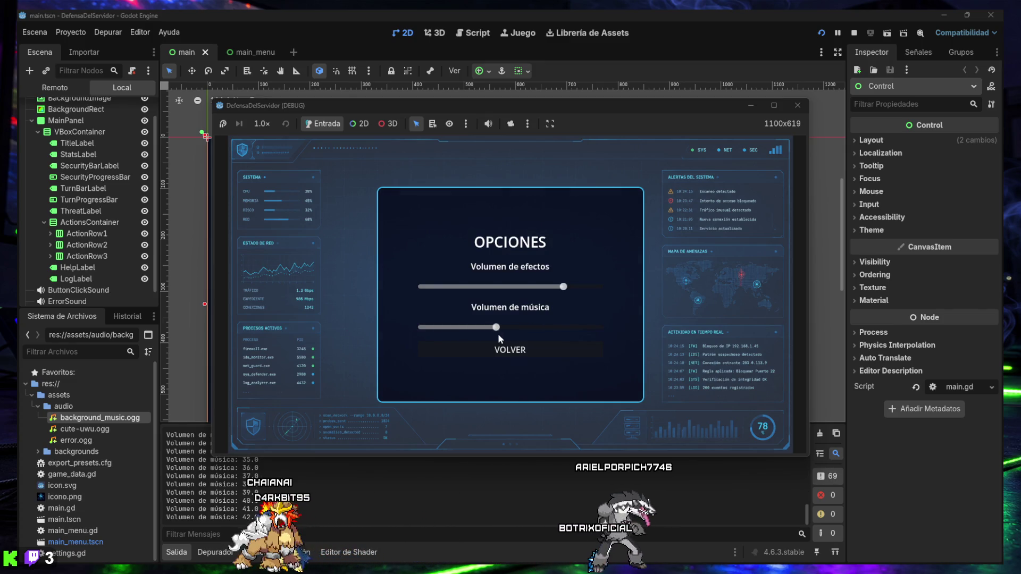
drag(562, 288, 517, 289)
drag(495, 327, 469, 327)
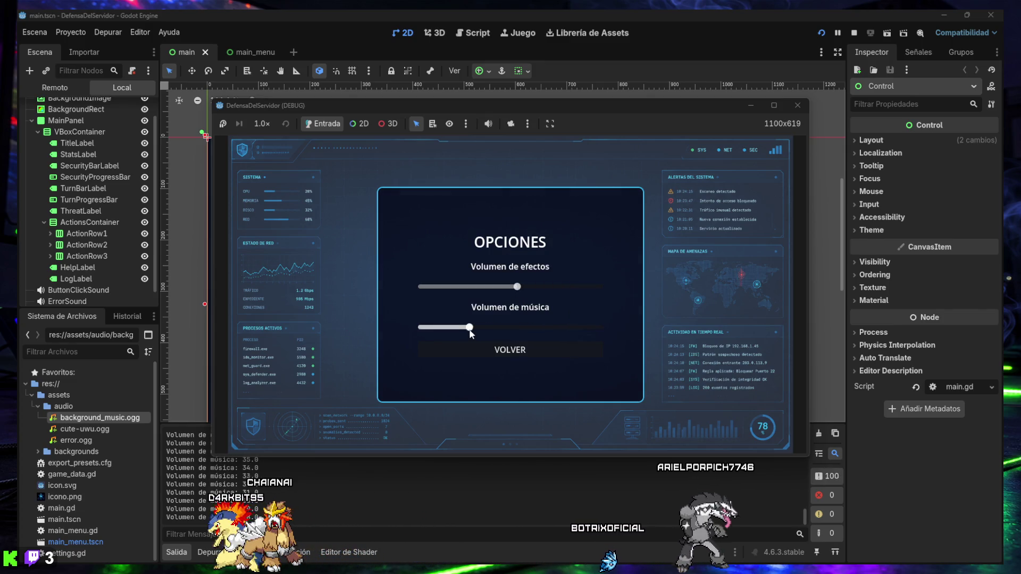
click(493, 350)
click(493, 284)
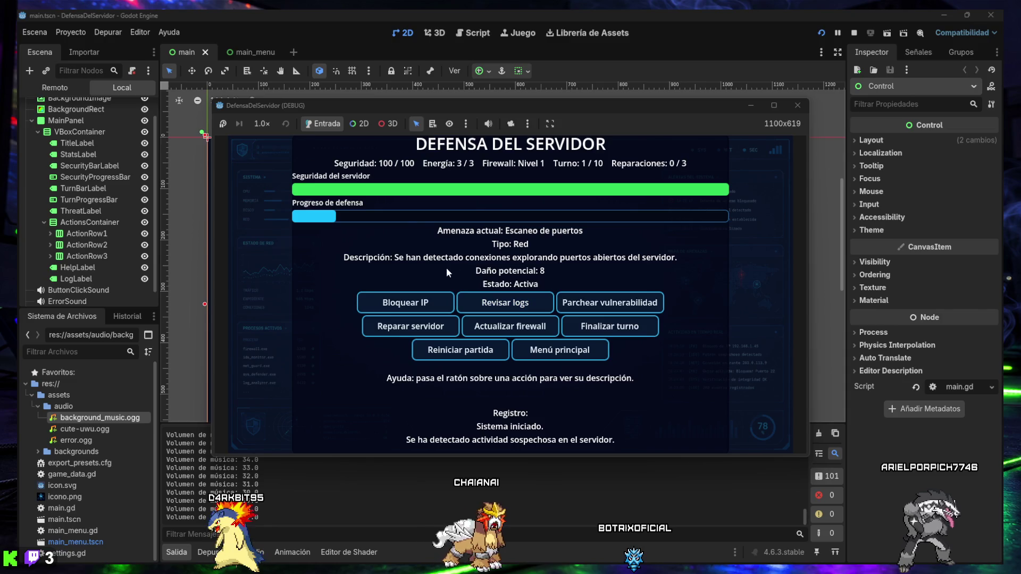
- Block the suspicious IP, end turn 1 with zero damage, then return to the menu and quit
click(404, 303)
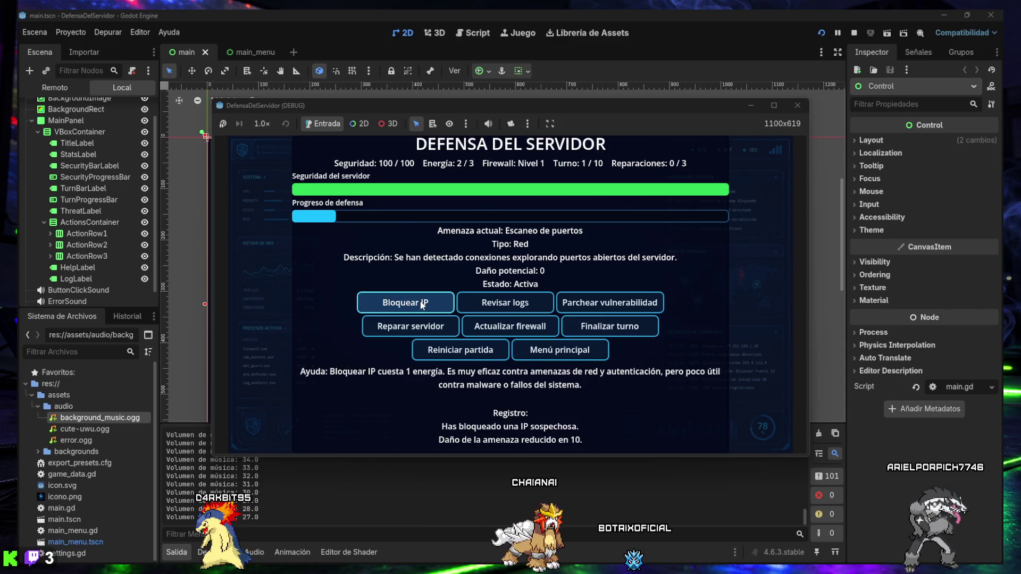
click(602, 331)
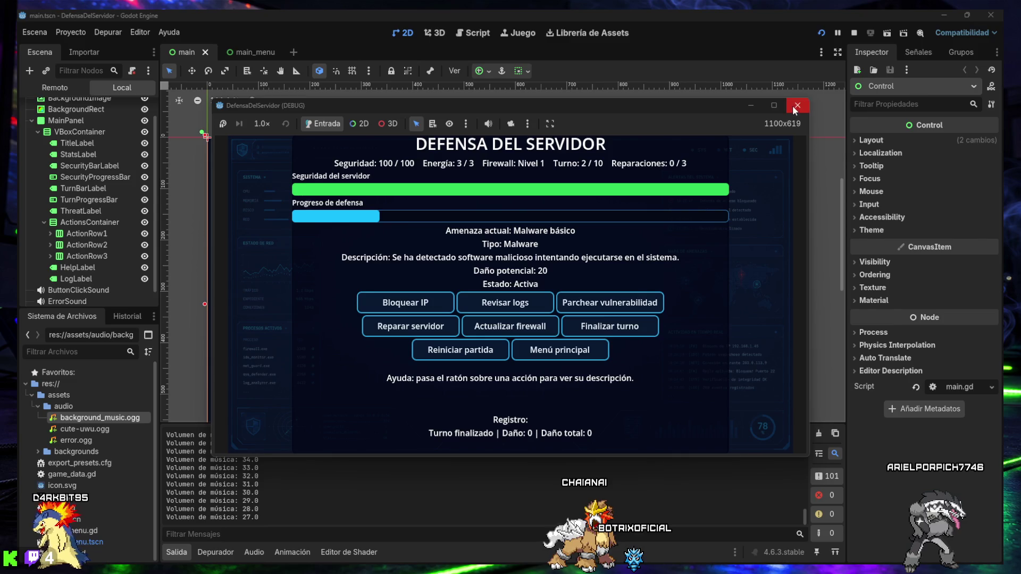
click(547, 350)
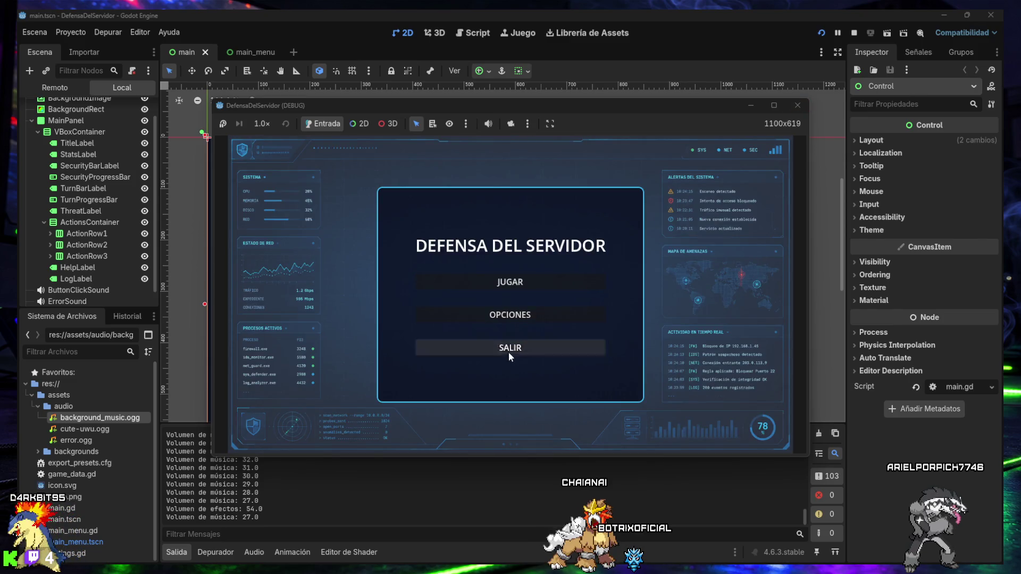
click(508, 352)
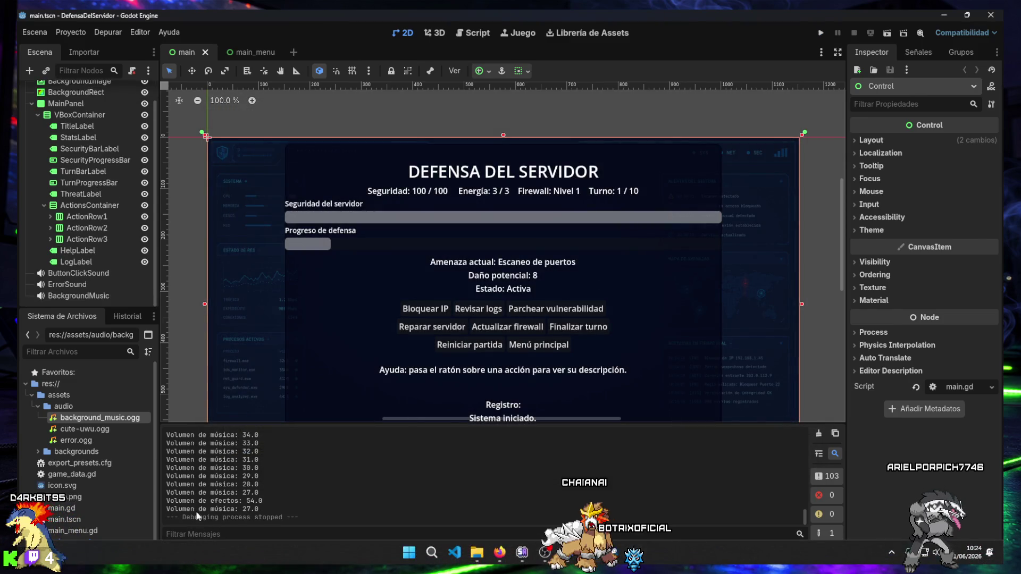
- Collapse the Salida output panel and open the Proyecto menu
click(176, 553)
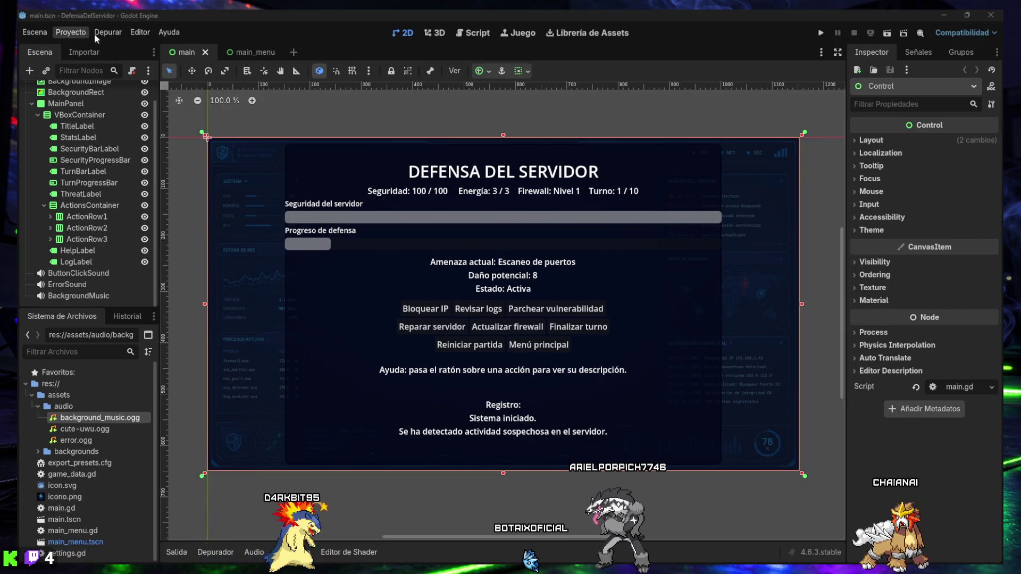
click(70, 33)
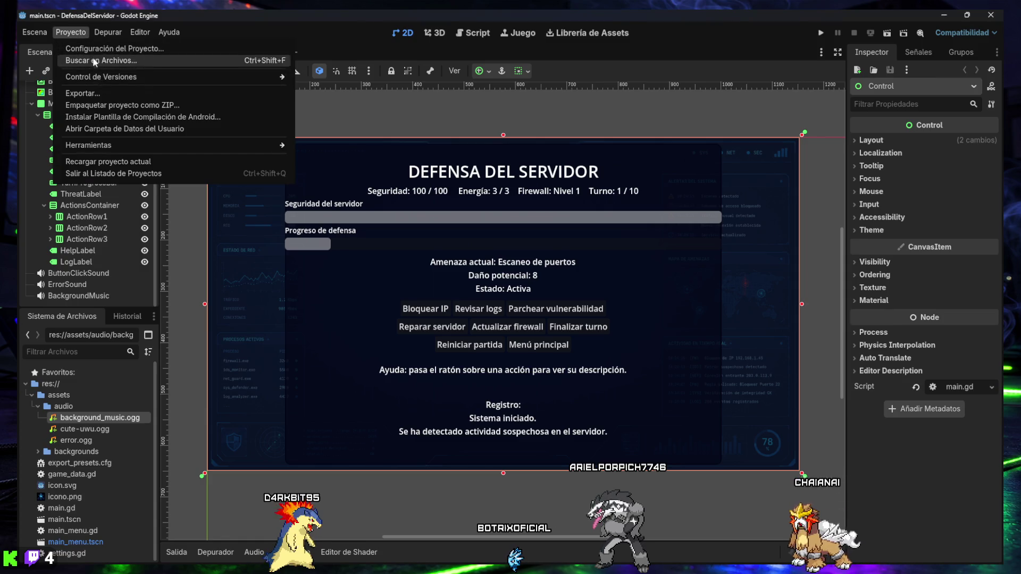
- Open Proyecto > Exportar... to show the Defensa del Servidor preset targeting DefensaDelServidor.exe
click(87, 93)
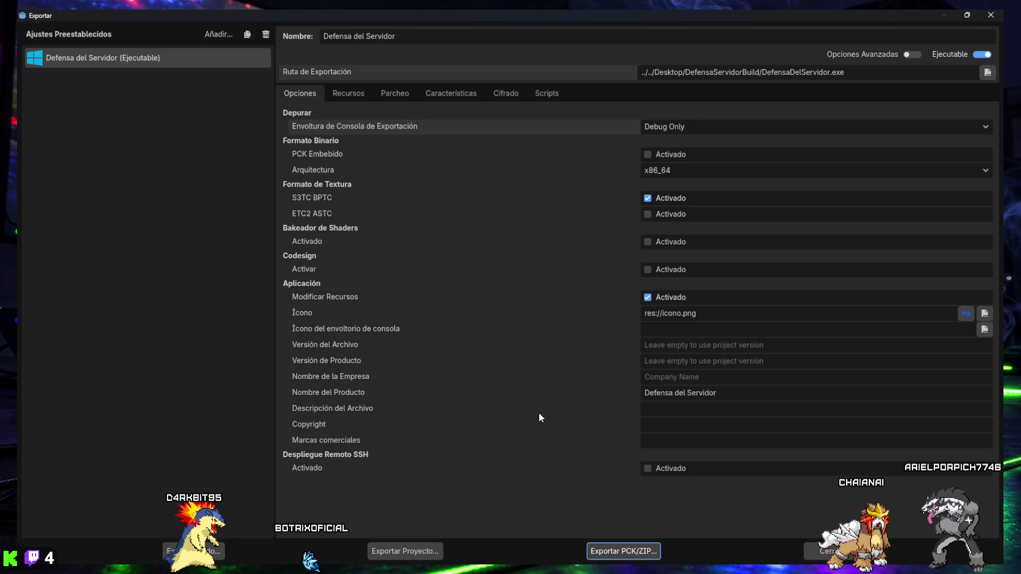
- Close the Export dialog to return to the main.tscn scene in the 2D editor
click(984, 14)
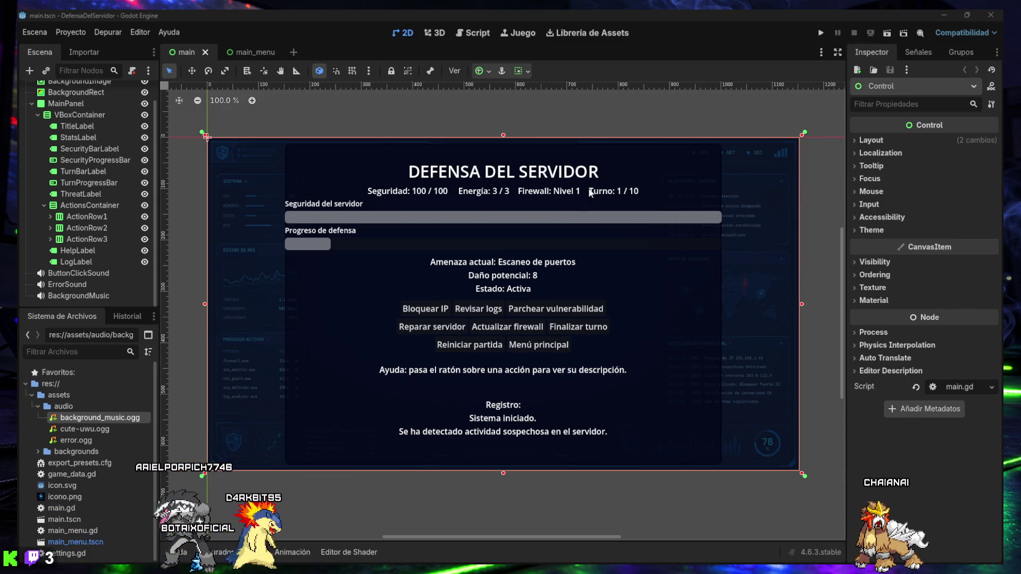
- Run the project, start a match, restart it, and go back to the main menu
click(822, 34)
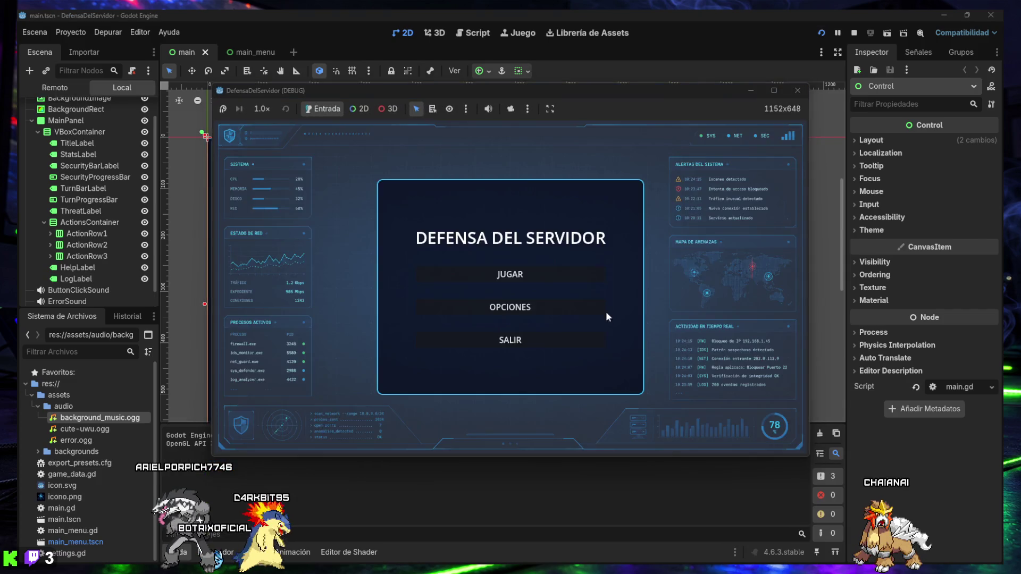
click(513, 275)
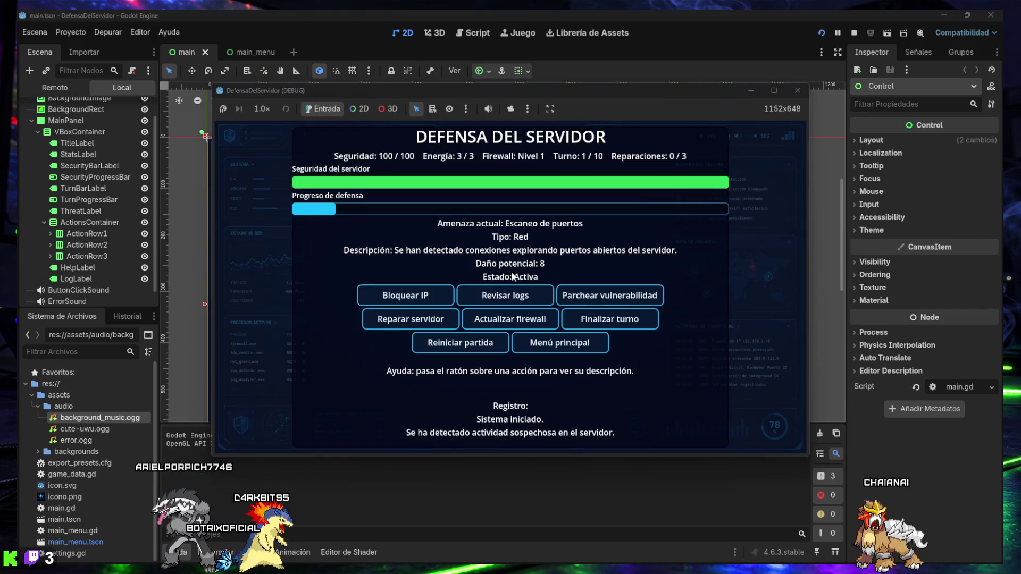
click(460, 343)
click(557, 349)
- Set music and effects volumes to zero, start a new match, and block the suspicious IP
click(509, 315)
drag(529, 320, 424, 320)
click(553, 281)
drag(553, 280, 419, 280)
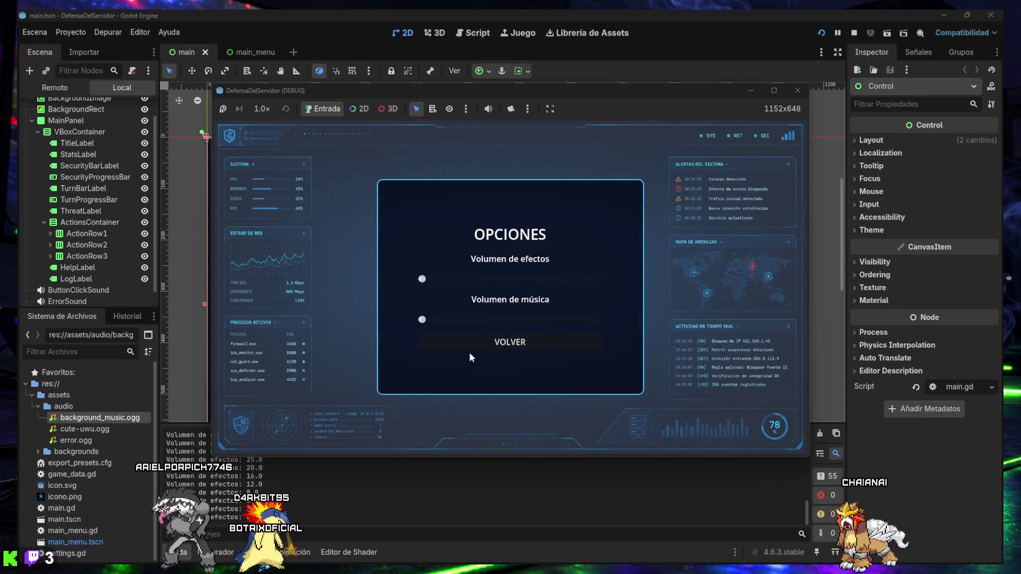
click(473, 343)
click(503, 279)
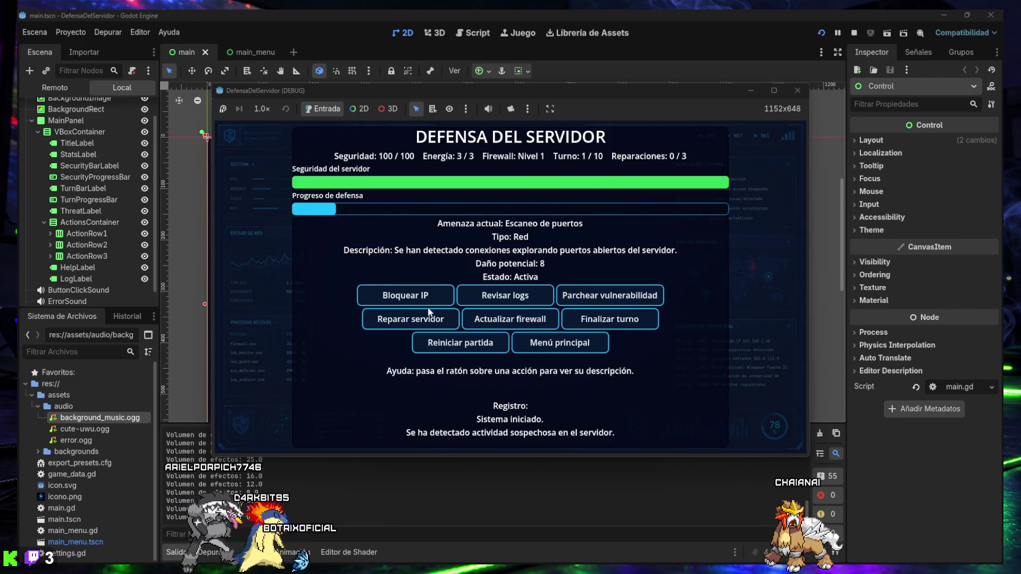
click(404, 295)
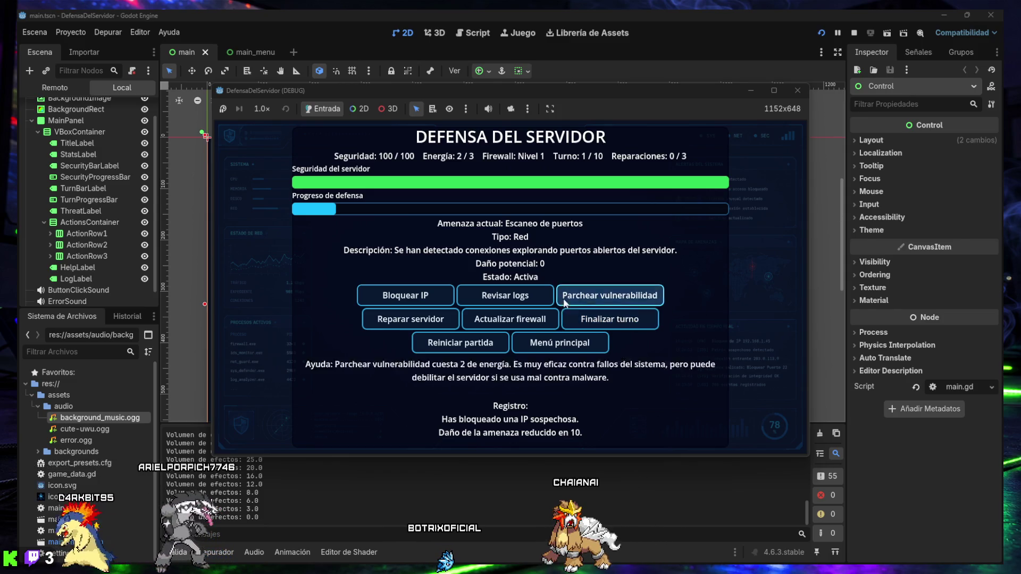
- Play turns 1–2 (block IP, review logs, upgrade firewall) to reach turn 3, then resize the game window to 560x315
mouse_move(593, 319)
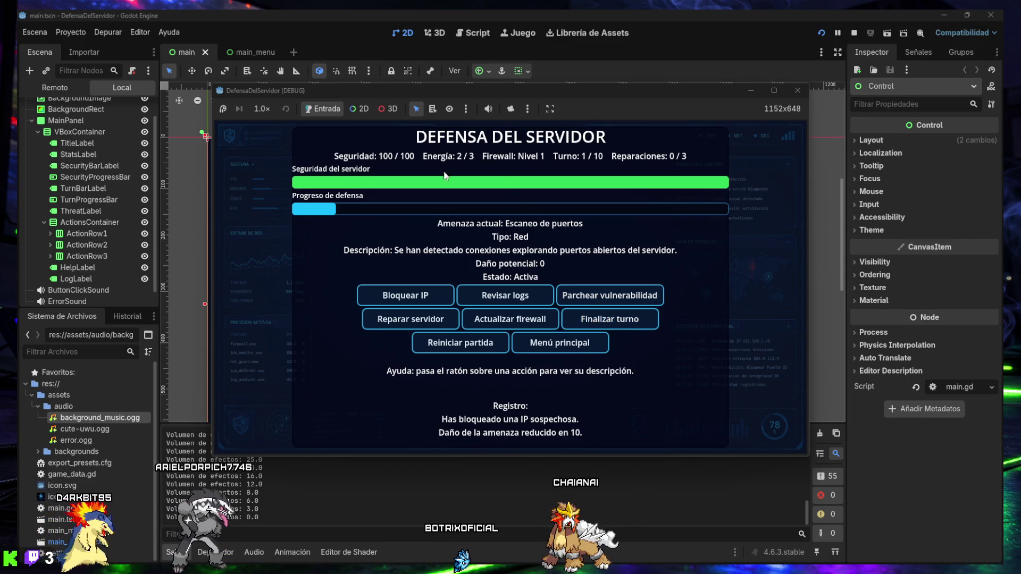
mouse_move(494, 318)
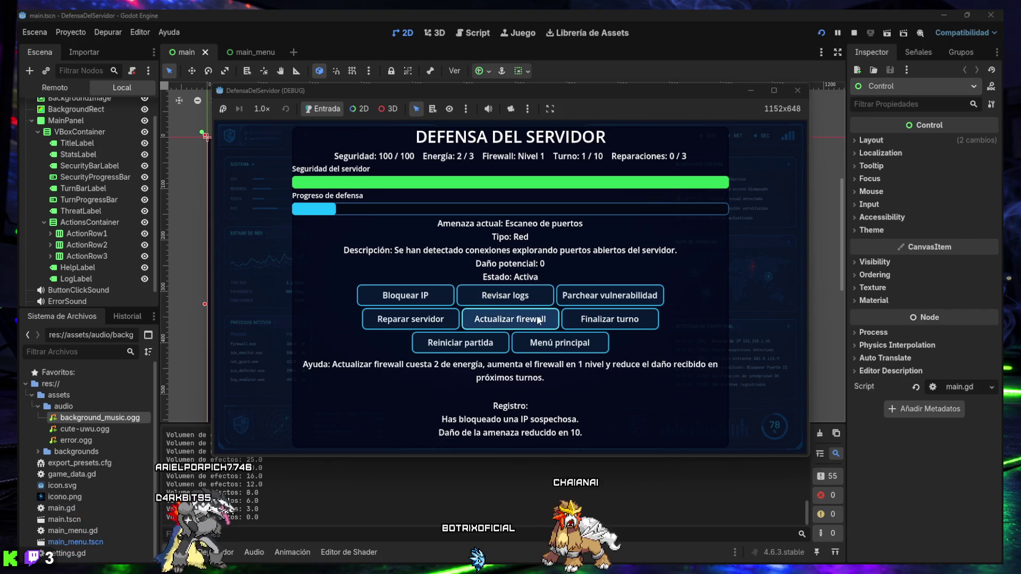
click(606, 322)
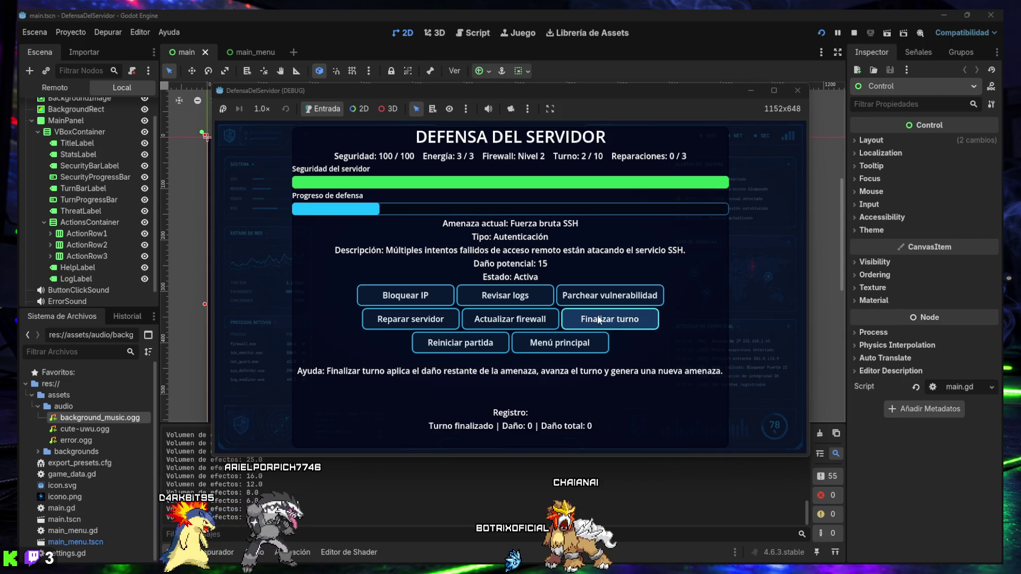
click(405, 296)
click(504, 299)
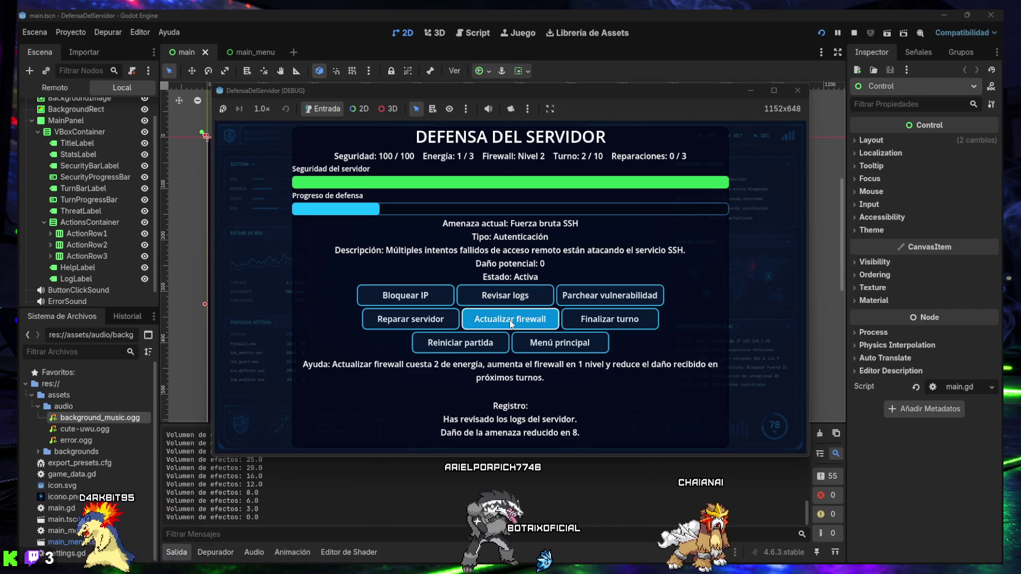
click(510, 325)
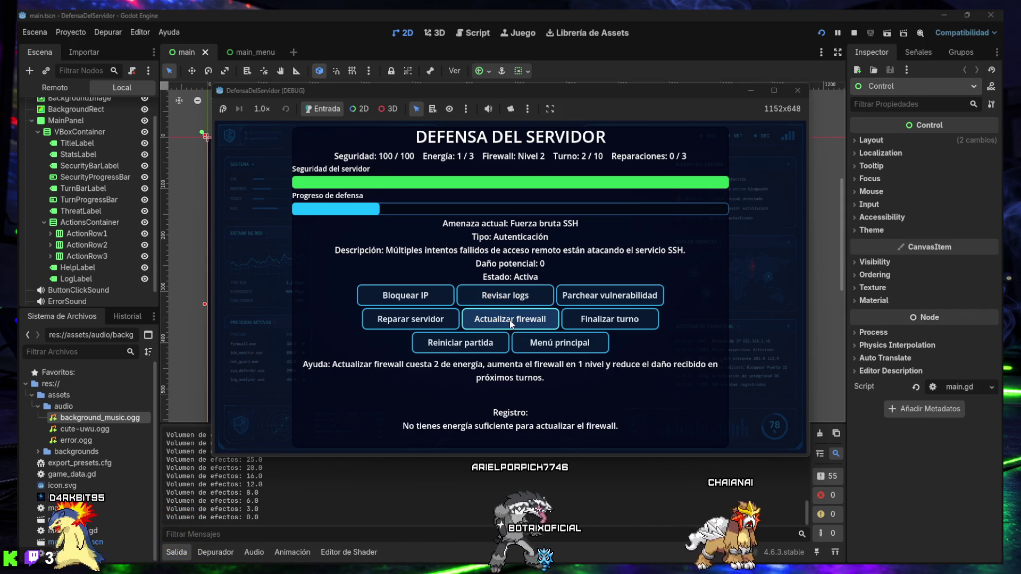
click(617, 327)
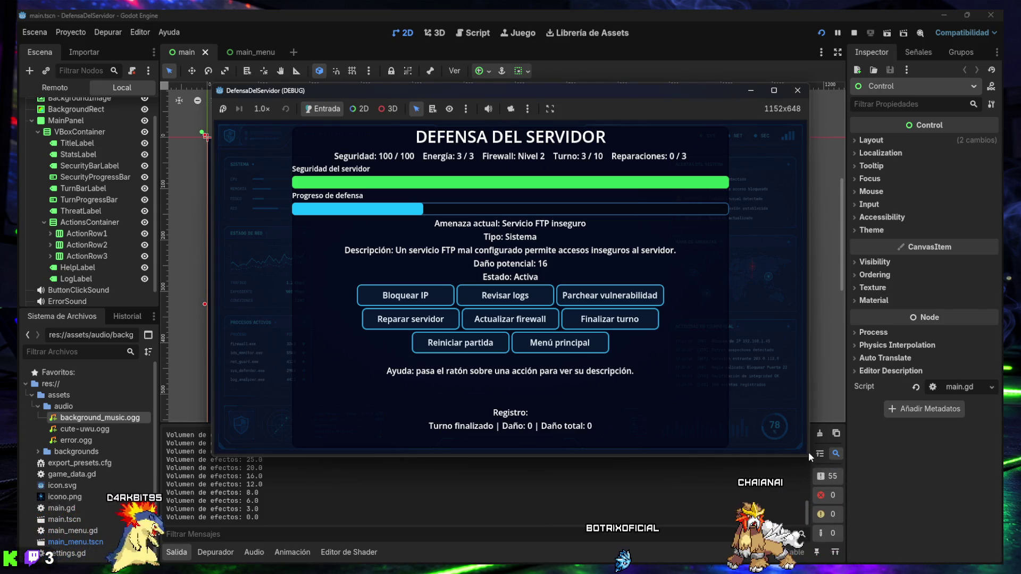
mouse_move(808, 454)
mouse_down()
mouse_move(893, 517)
mouse_move(647, 446)
mouse_move(365, 443)
mouse_move(325, 295)
mouse_move(325, 340)
mouse_move(328, 269)
mouse_move(340, 298)
mouse_move(486, 345)
mouse_move(571, 433)
mouse_up()
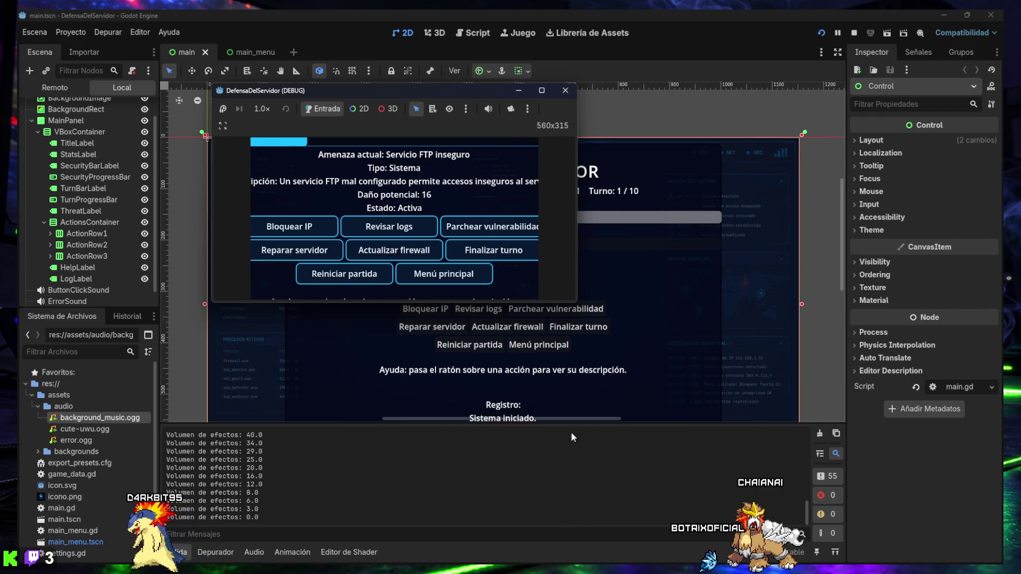
- Enlarge the DEBUG game window to check scaling, then close it to stop the debug run
mouse_move(574, 304)
mouse_down()
mouse_move(593, 396)
mouse_move(616, 430)
mouse_move(695, 473)
mouse_move(792, 502)
mouse_move(825, 563)
mouse_move(809, 463)
mouse_move(822, 509)
mouse_up()
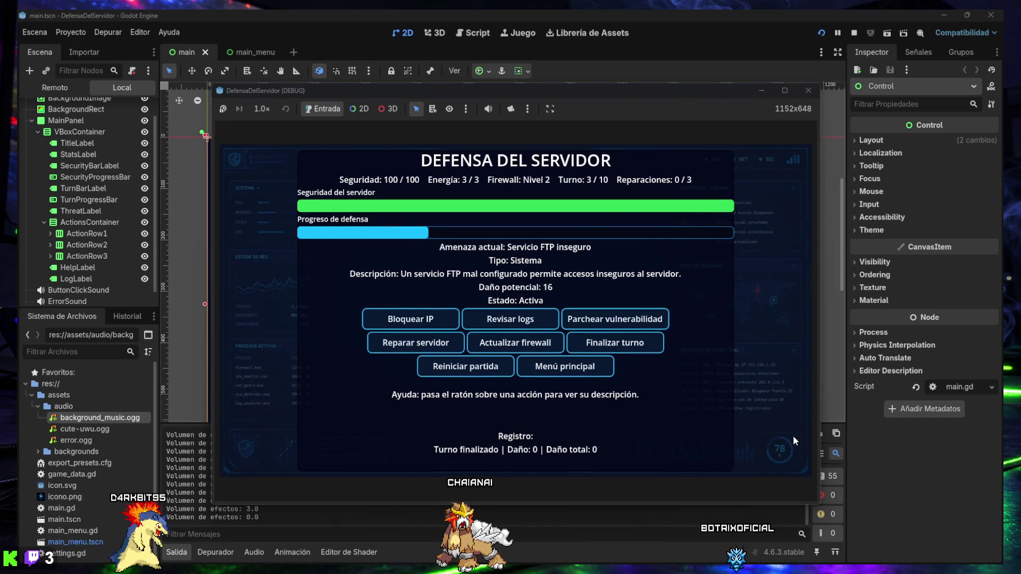
click(805, 94)
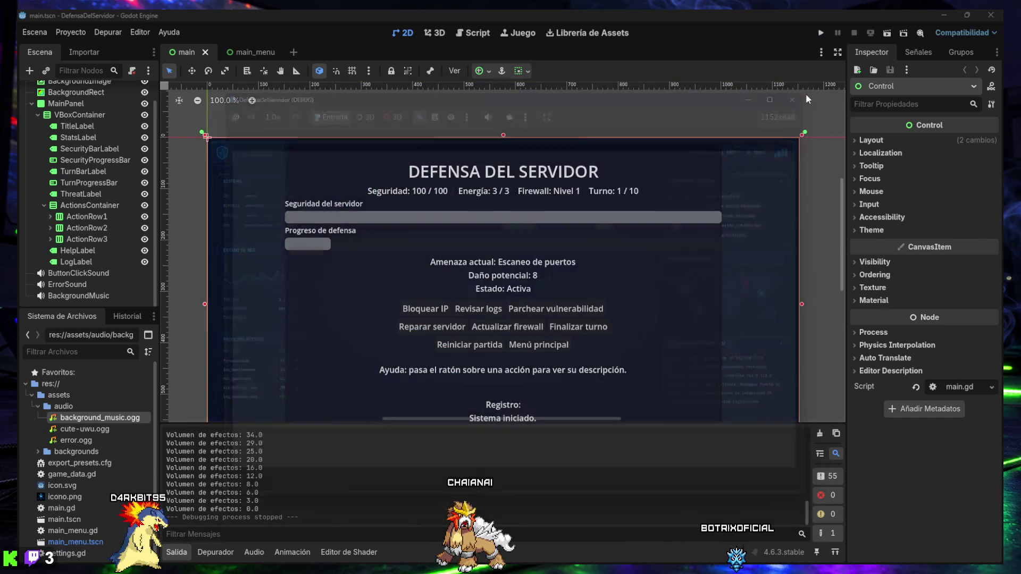
- Zoom out and pan the 2D canvas, then collapse the Salida output panel
scroll(548, 271, down, 3)
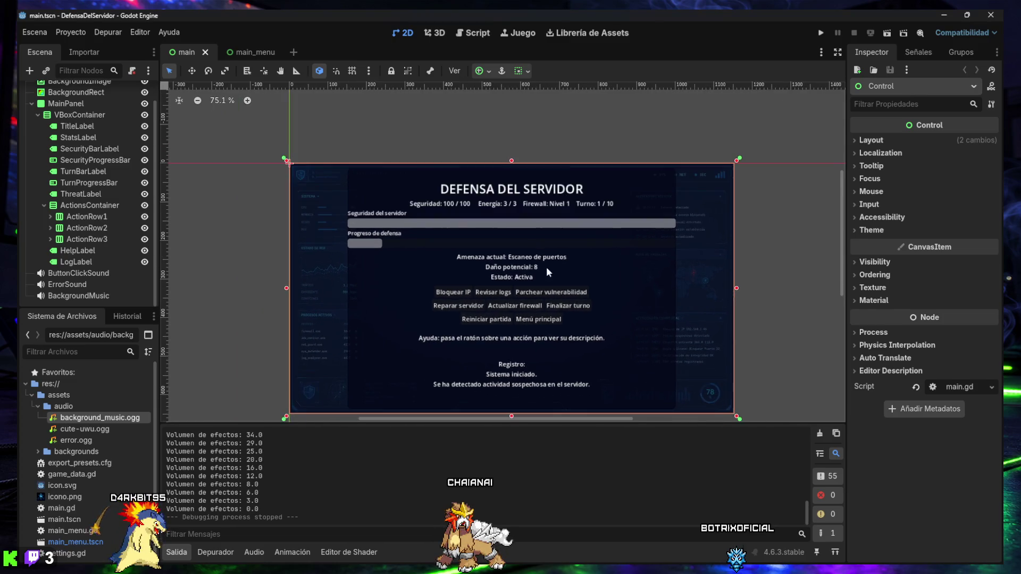
scroll(531, 229, down, 3)
scroll(531, 230, right, 3)
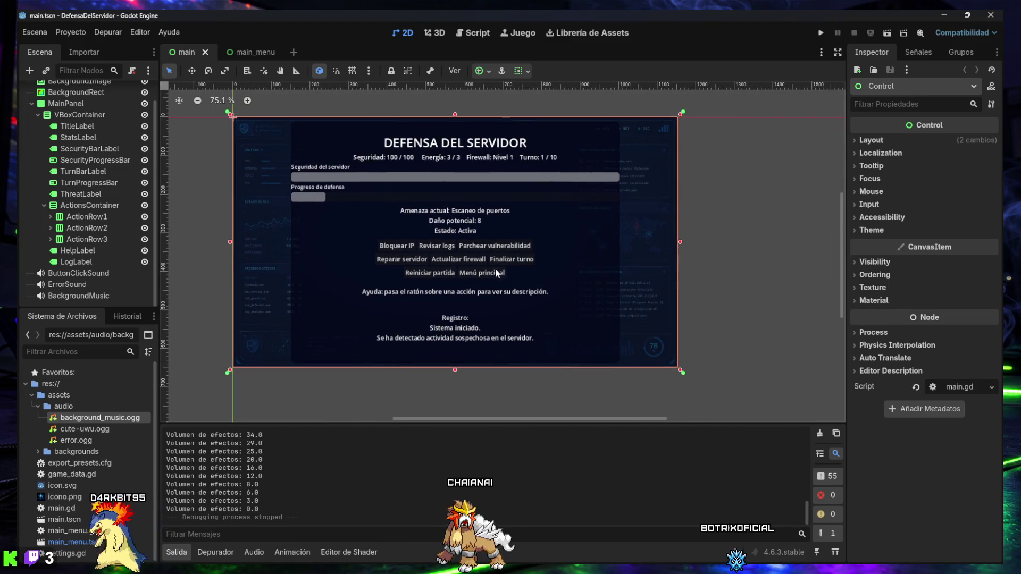
click(171, 559)
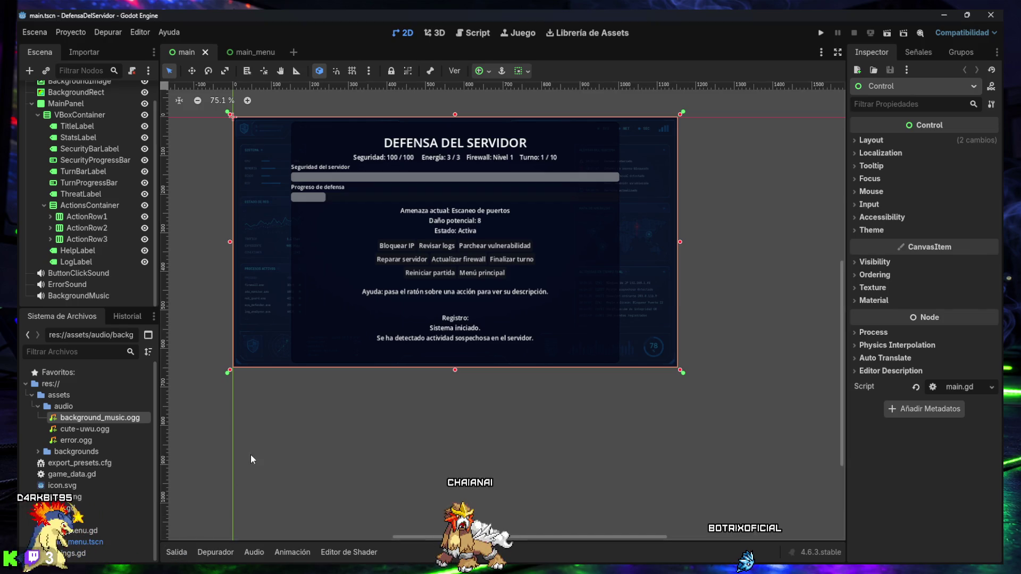
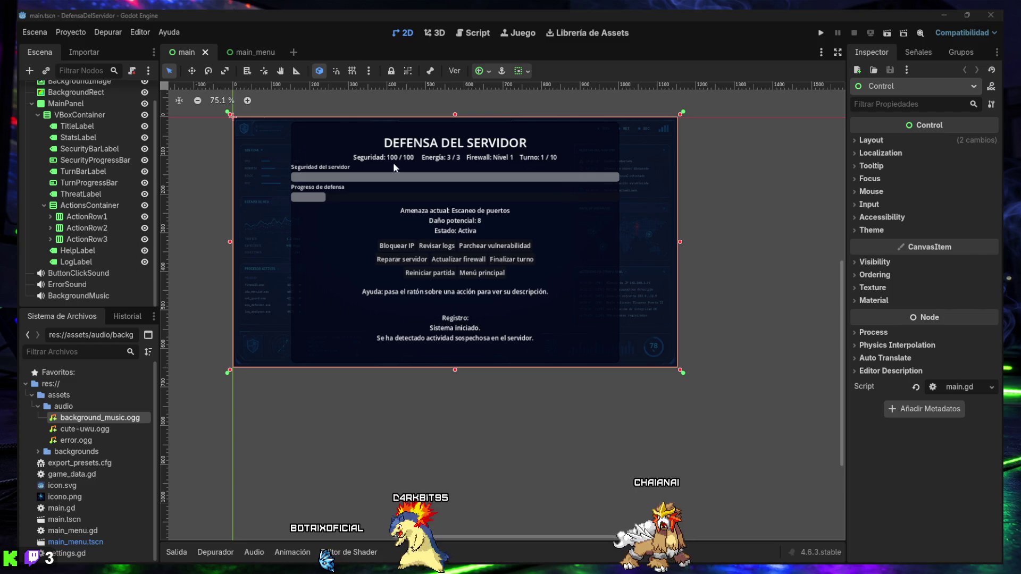
- Zoom the main scene's 2D view from 75.1% to 90.9%
scroll(442, 282, up, 2)
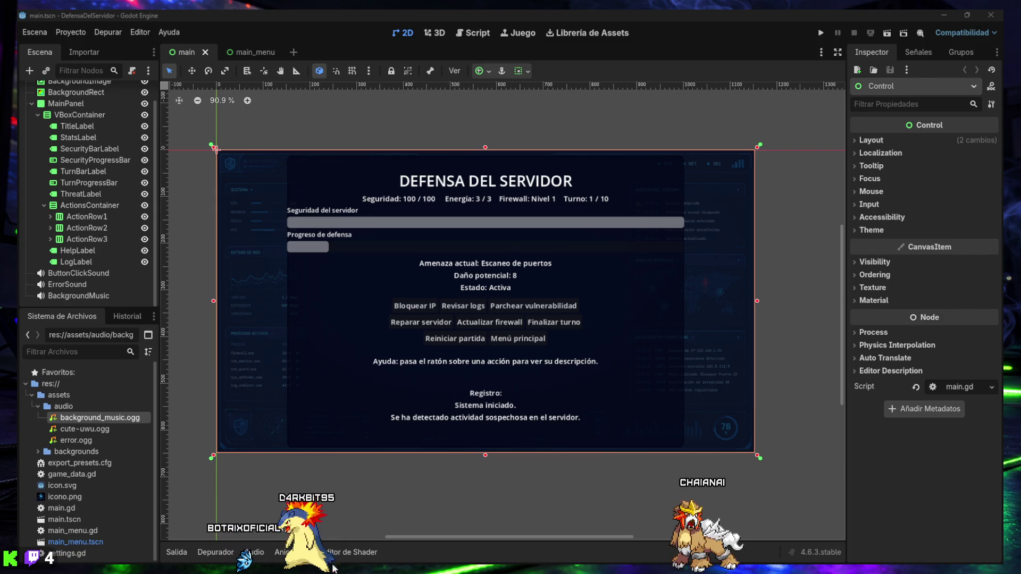
mouse_move(333, 569)
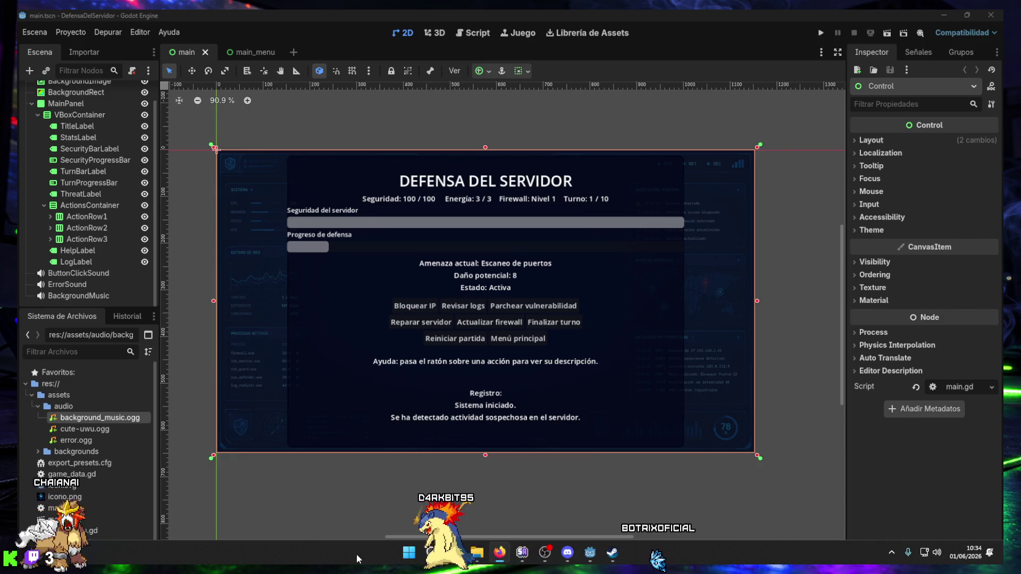
- Minimize the Godot editor to show the desktop and its DefensaServidorBuild folder
mouse_move(477, 552)
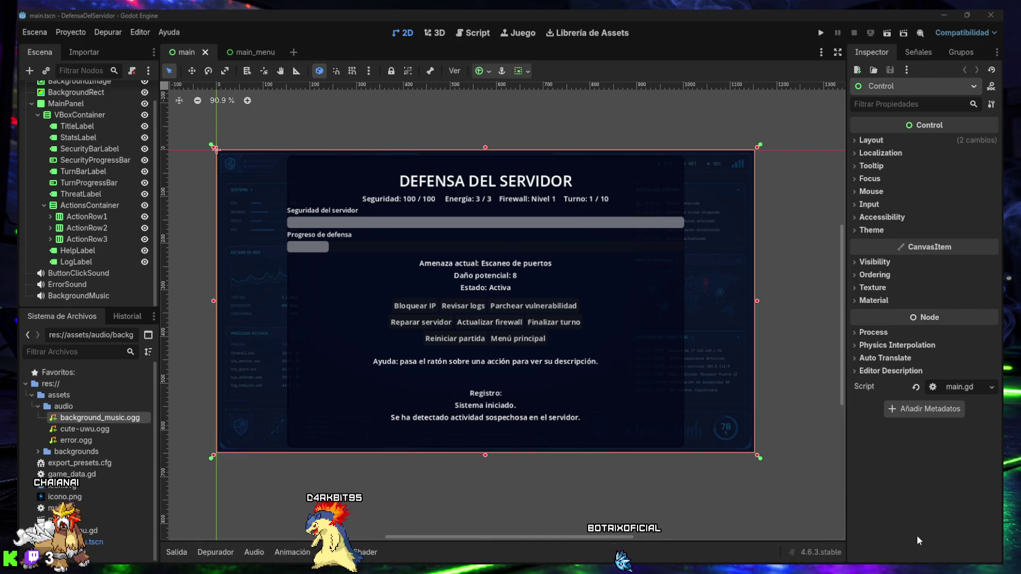
mouse_move(889, 561)
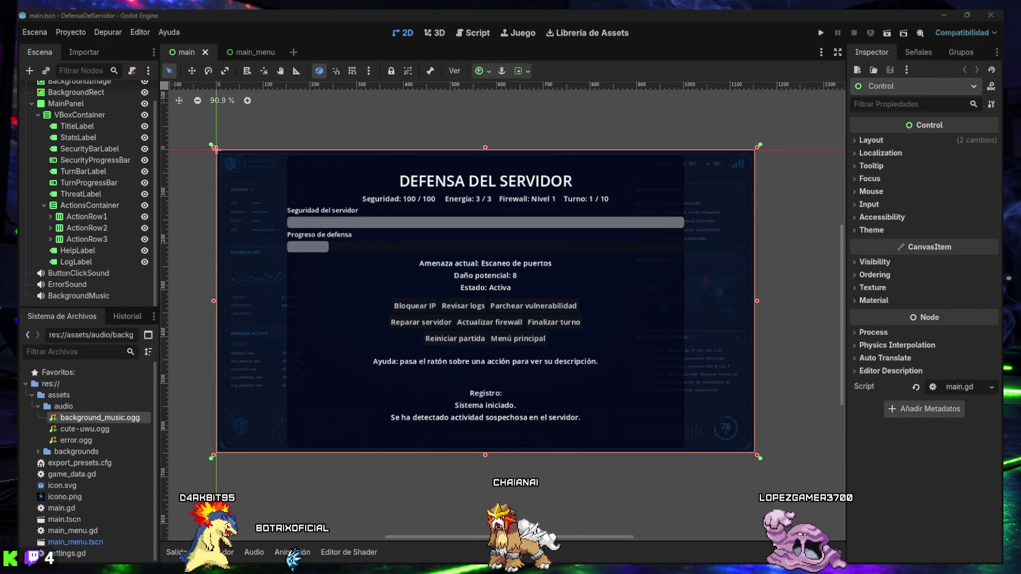
click(942, 16)
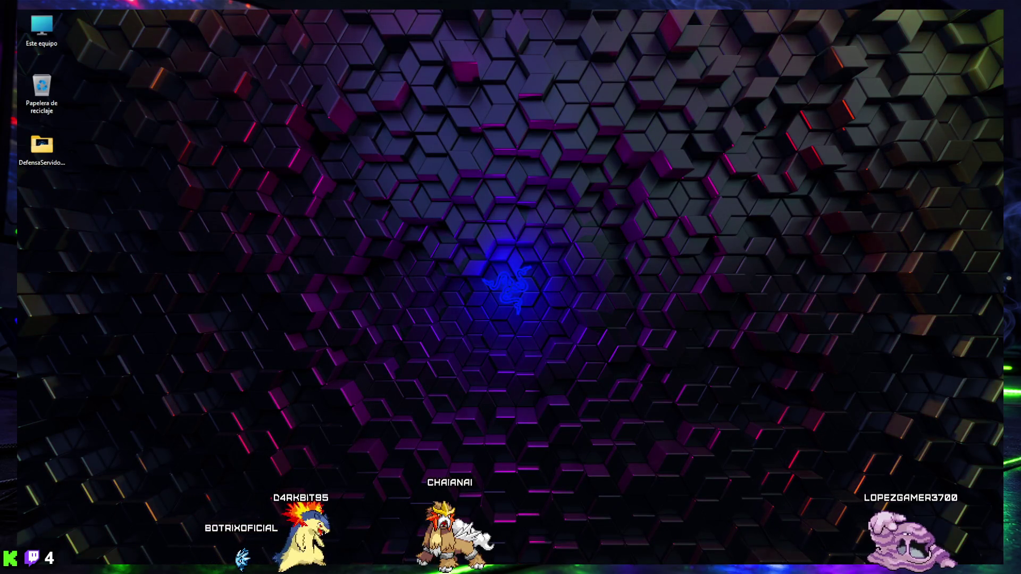
click(591, 552)
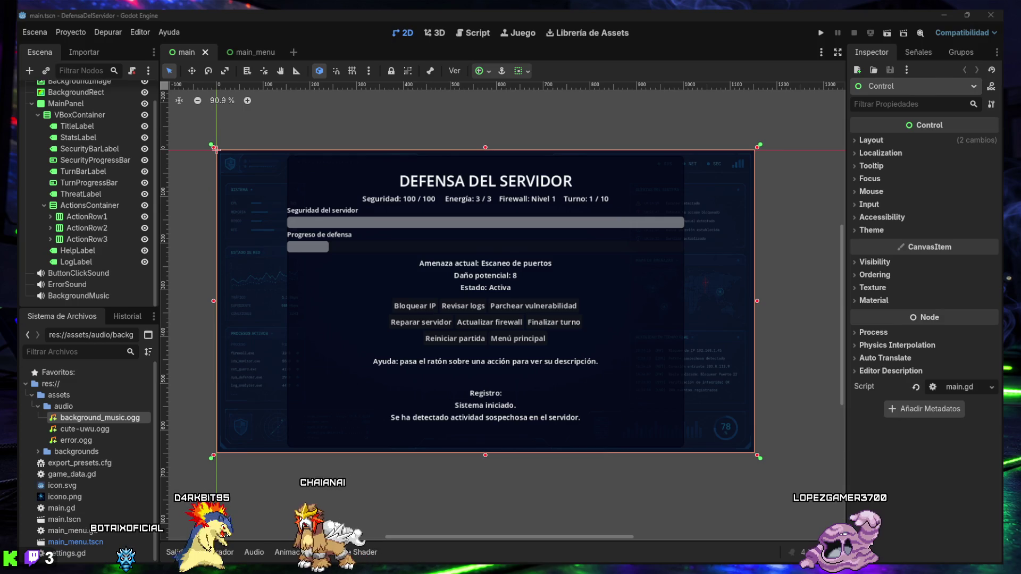
click(943, 15)
double_click(37, 149)
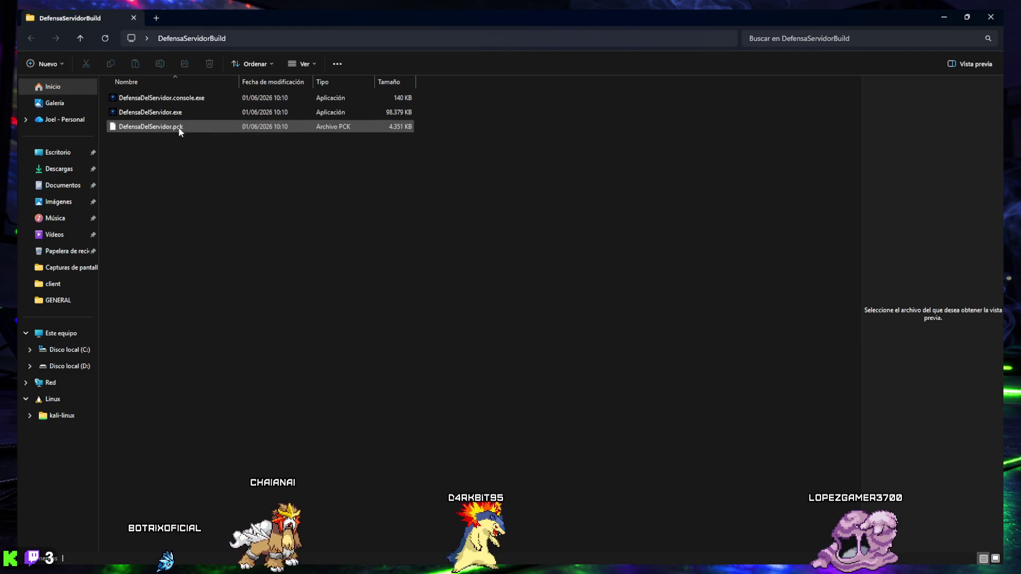
click(133, 18)
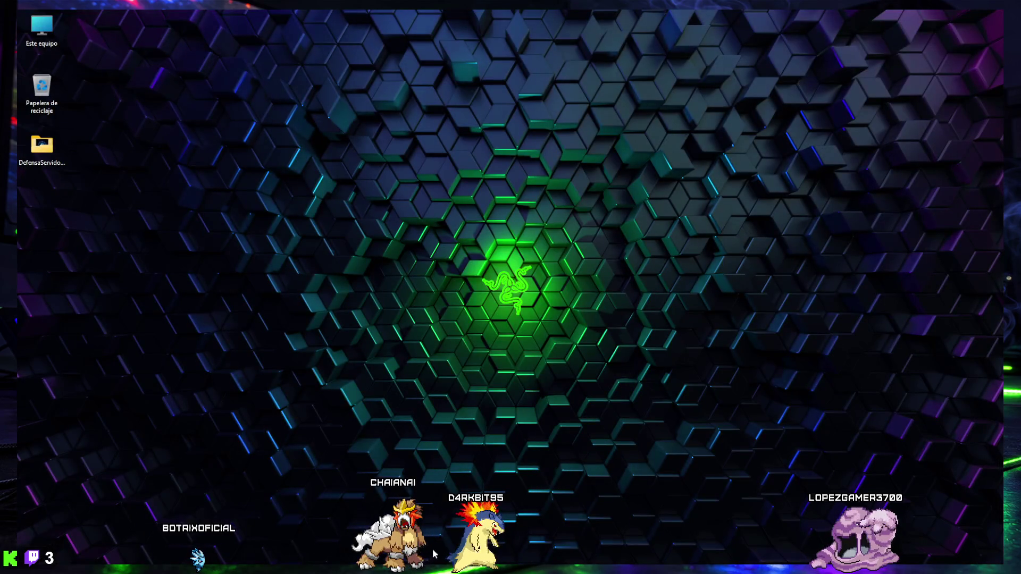
mouse_move(500, 561)
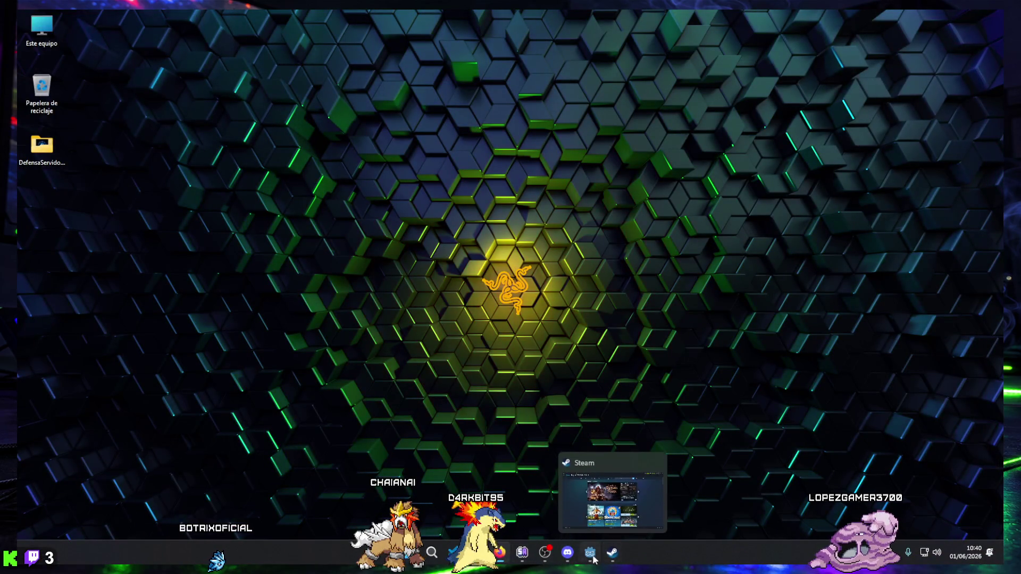
mouse_move(453, 553)
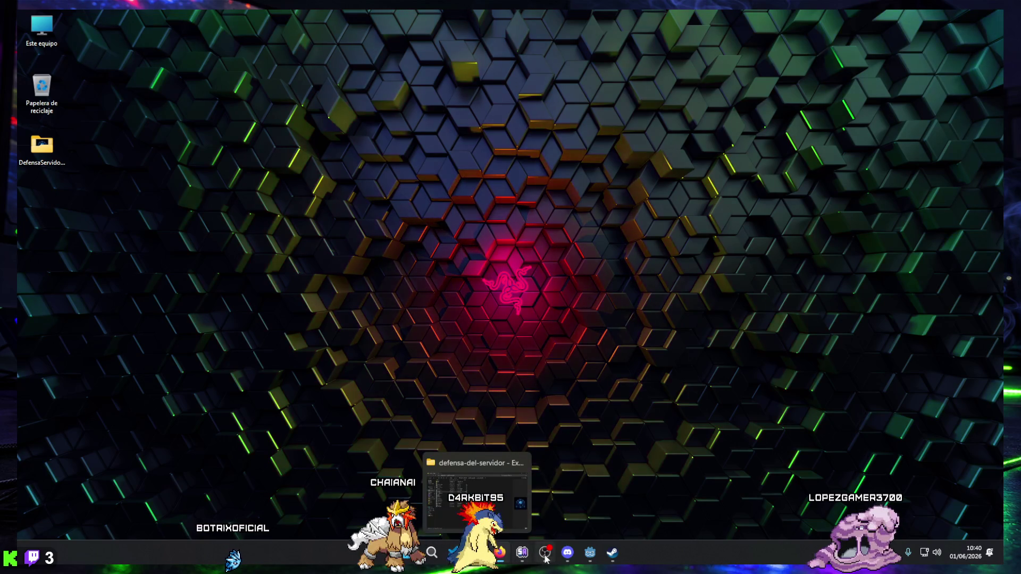
mouse_move(575, 558)
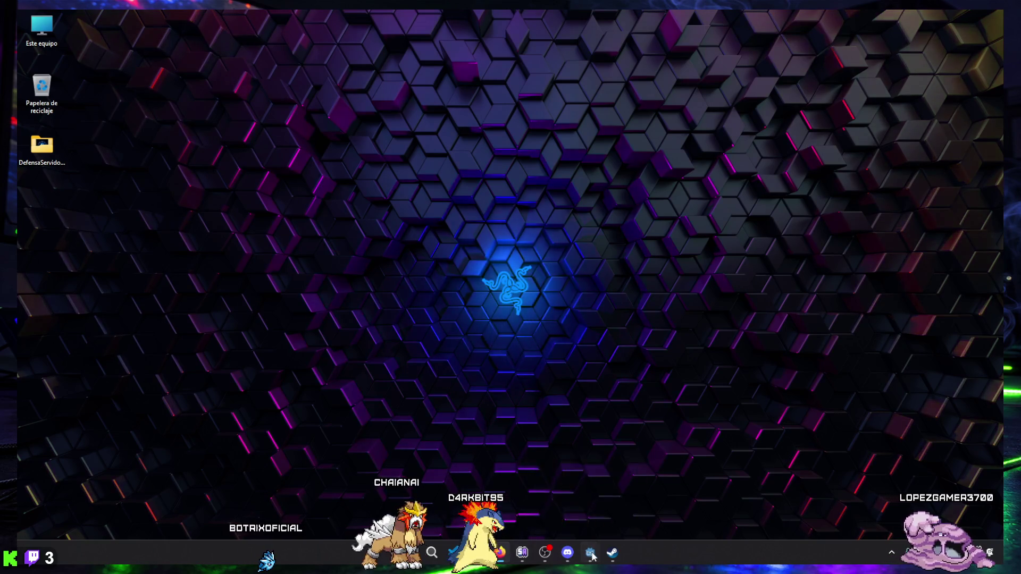
click(589, 552)
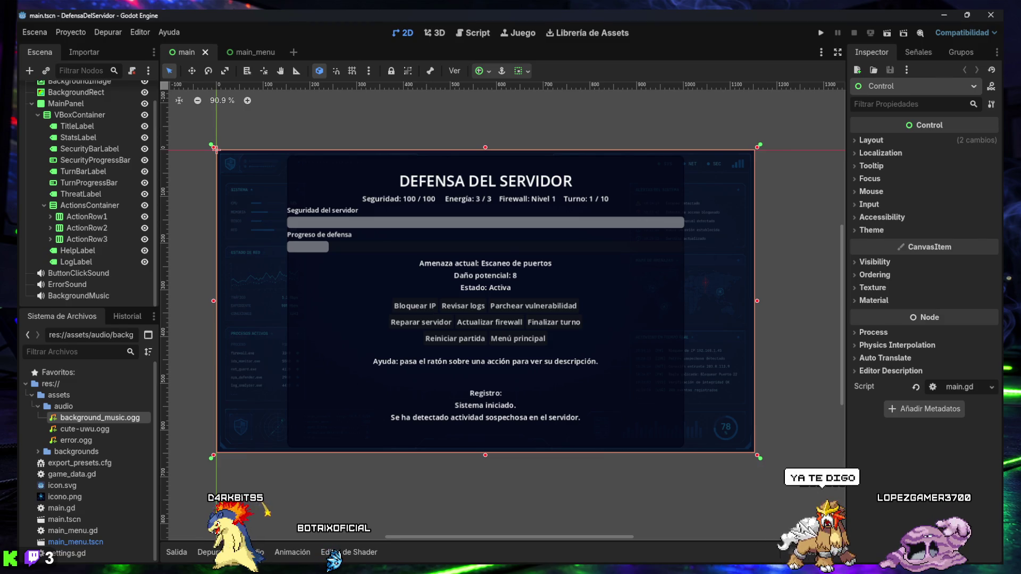
mouse_move(686, 554)
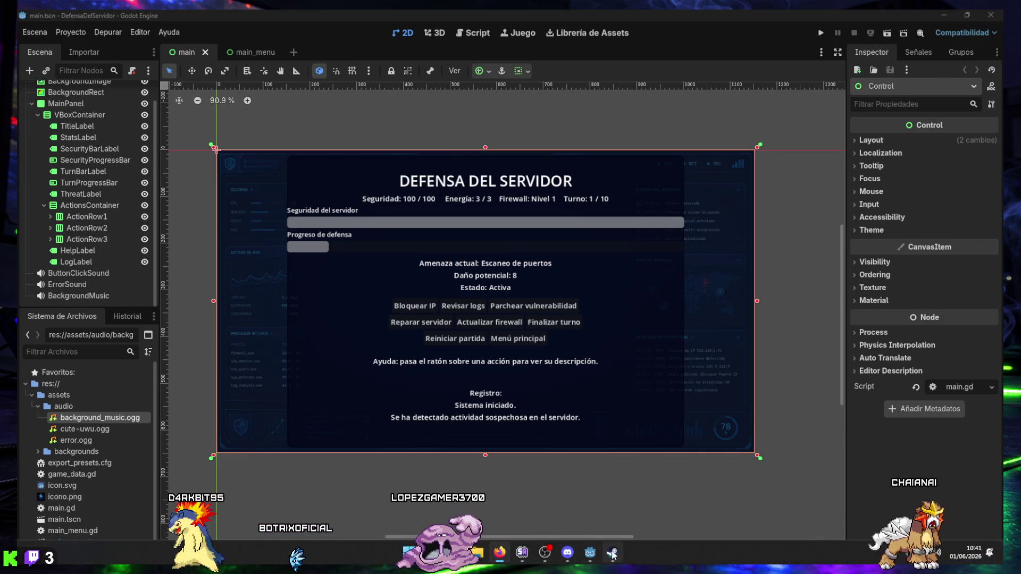
mouse_move(588, 560)
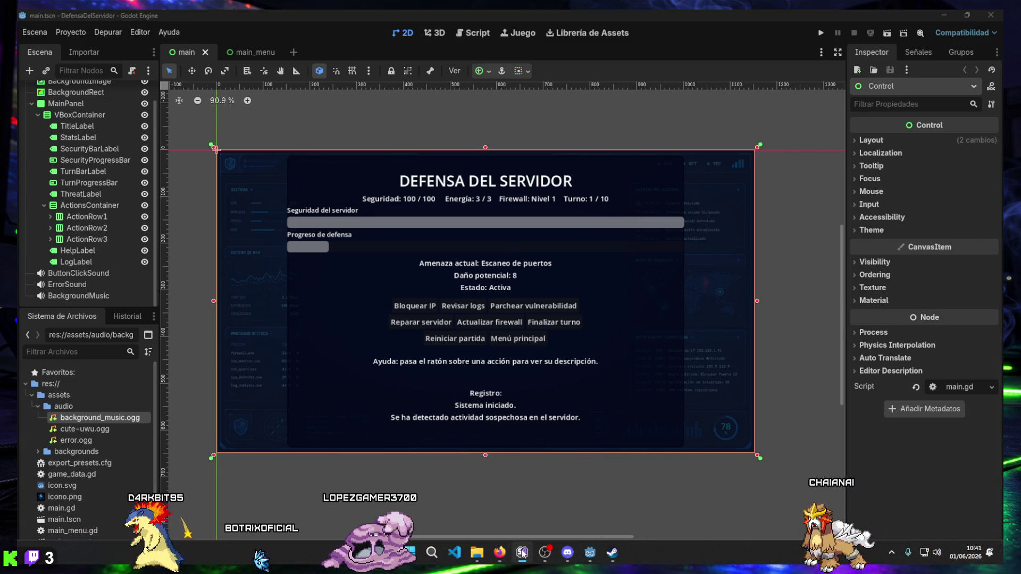
mouse_move(372, 537)
mouse_down()
mouse_move(455, 238)
mouse_move(341, 191)
mouse_move(318, 229)
mouse_move(382, 122)
mouse_move(298, 175)
mouse_move(324, 223)
mouse_move(351, 162)
mouse_move(354, 170)
mouse_move(280, 191)
mouse_move(343, 184)
mouse_move(350, 222)
mouse_move(331, 257)
mouse_move(261, 191)
mouse_move(248, 269)
mouse_move(186, 213)
mouse_move(179, 222)
mouse_move(202, 228)
mouse_move(230, 142)
mouse_up()
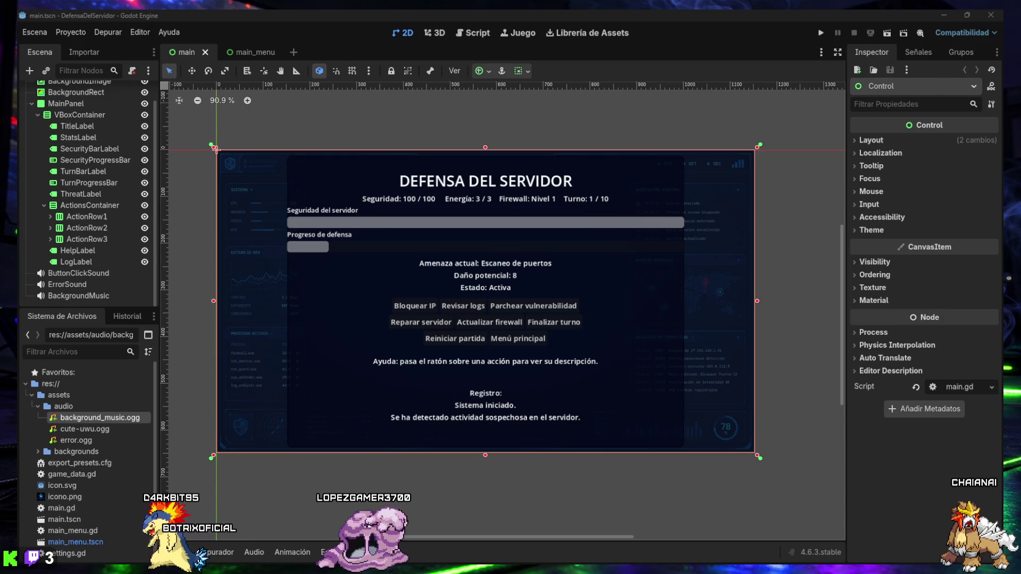
mouse_move(485, 555)
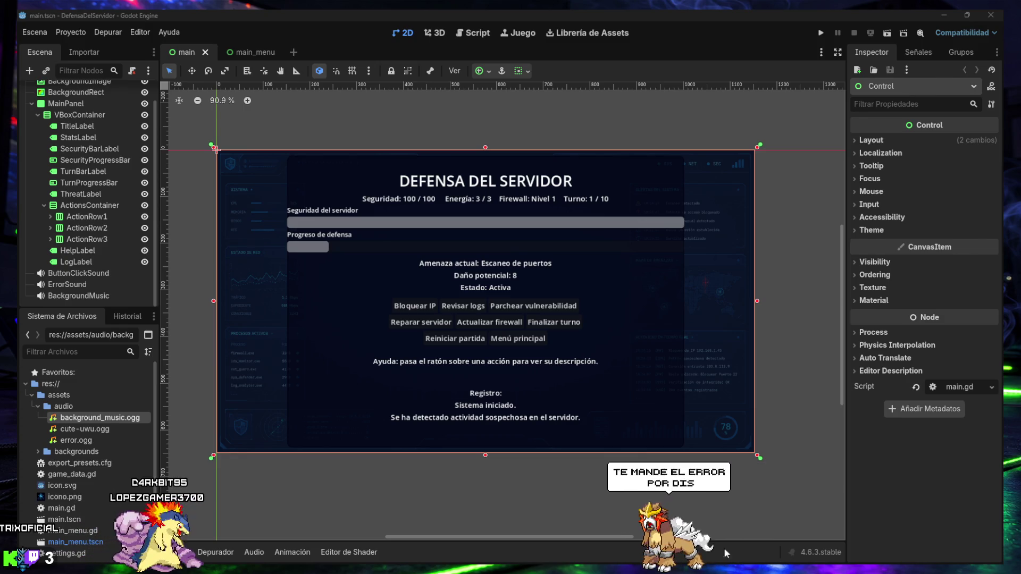
mouse_move(725, 573)
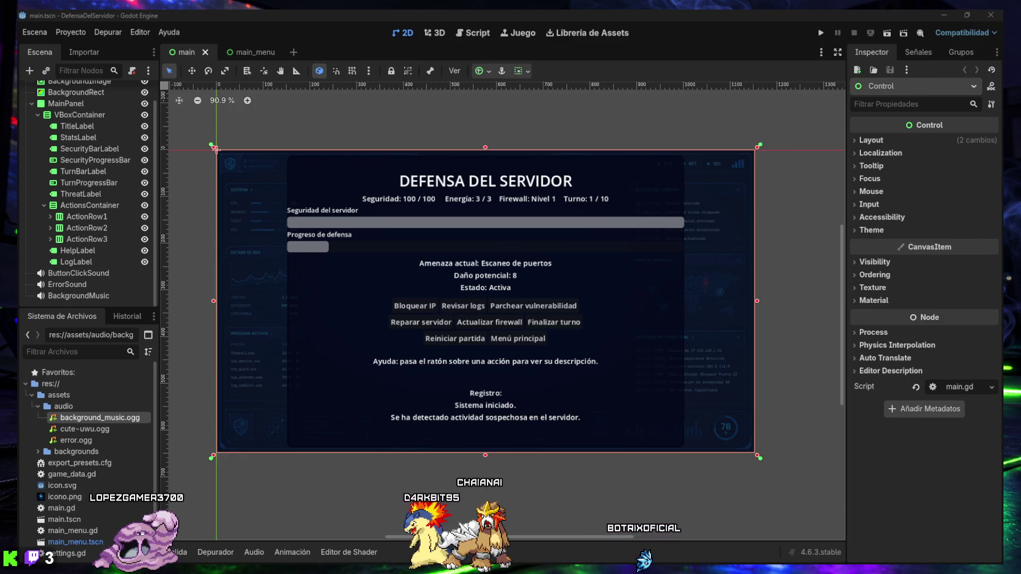
click(942, 14)
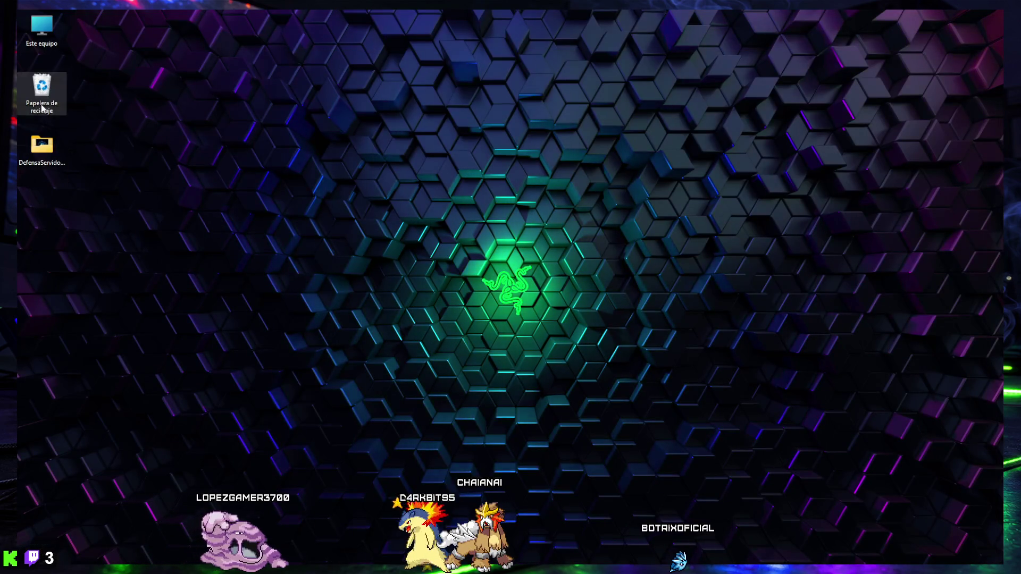
- Copy DefensaDelServidor.exe and DefensaDelServidor.pck from DefensaServidorBuild onto the desktop
double_click(42, 149)
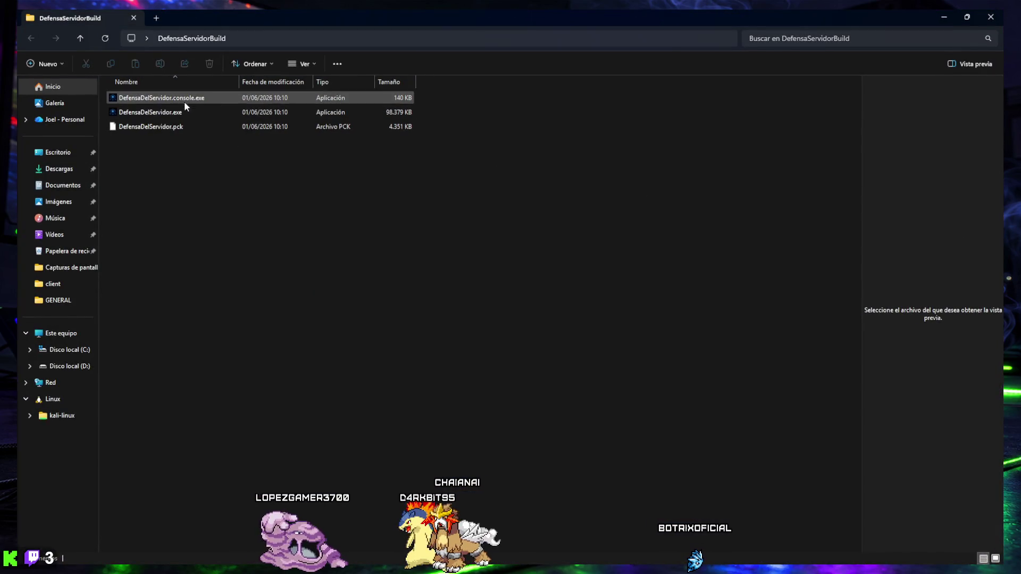
click(176, 112)
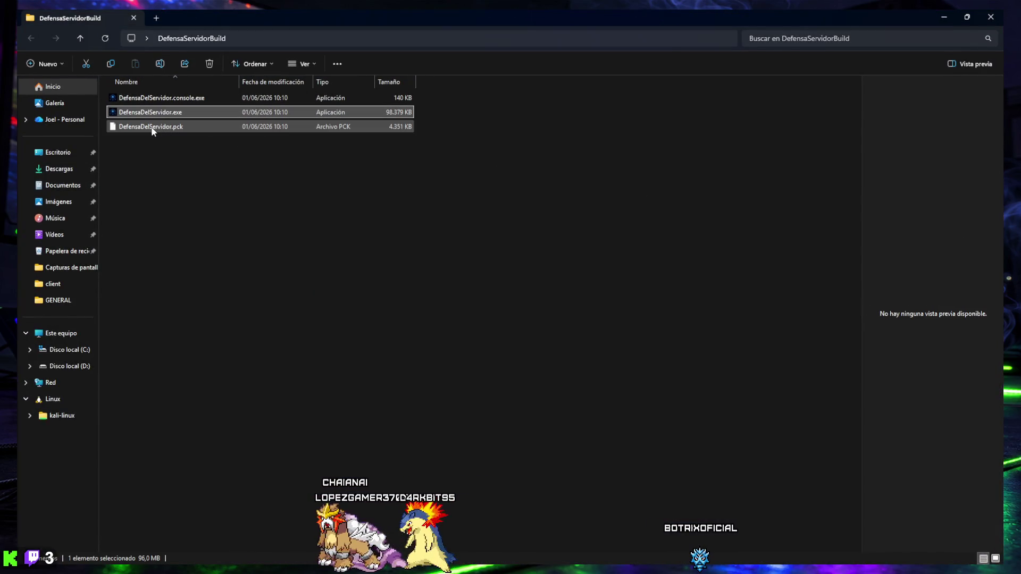
ctrl+click(151, 127)
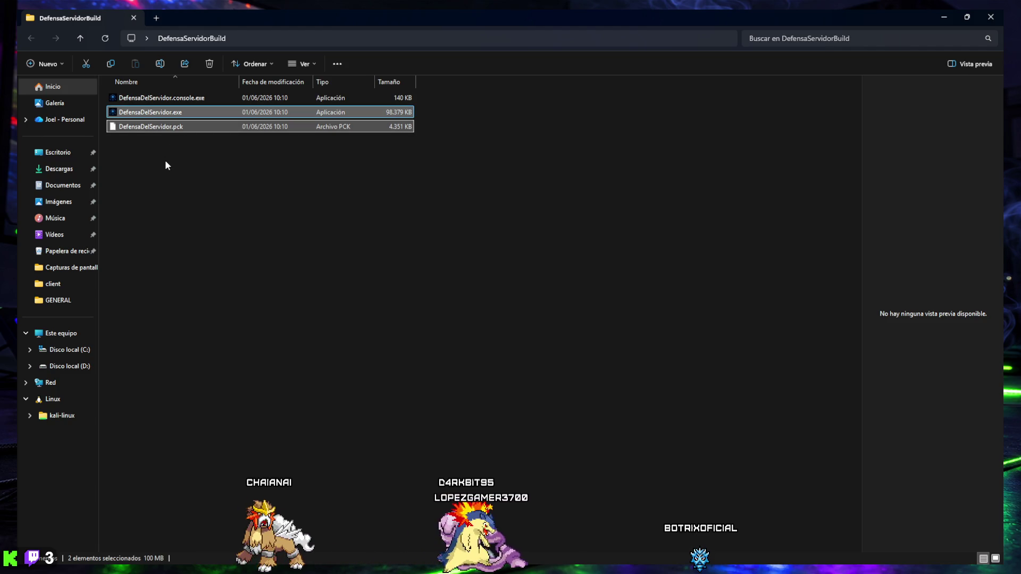
click(134, 18)
click(66, 213)
key(ctrl+v)
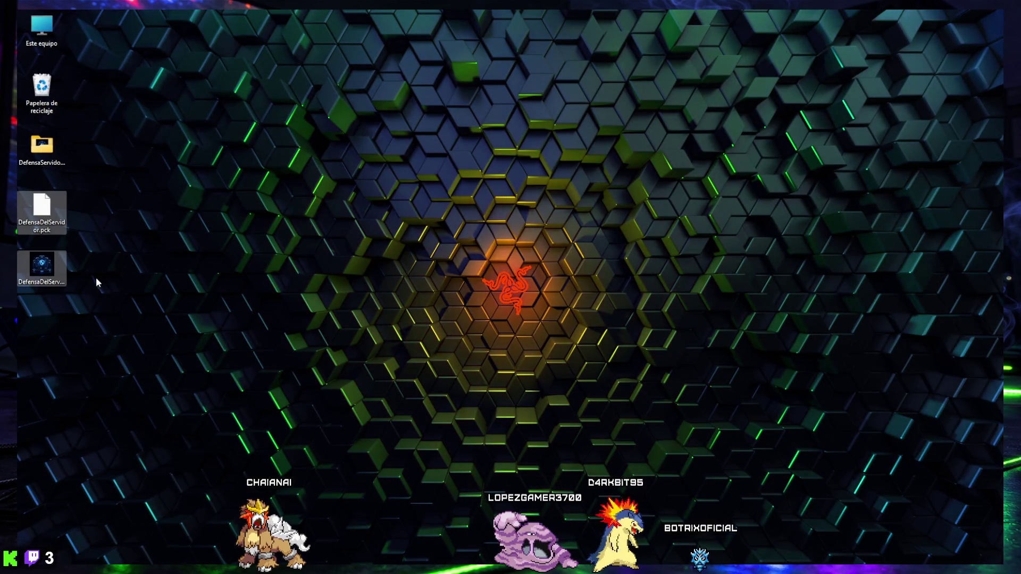
- Select both copied game files, the .exe and .pck, on the desktop
right_click(91, 291)
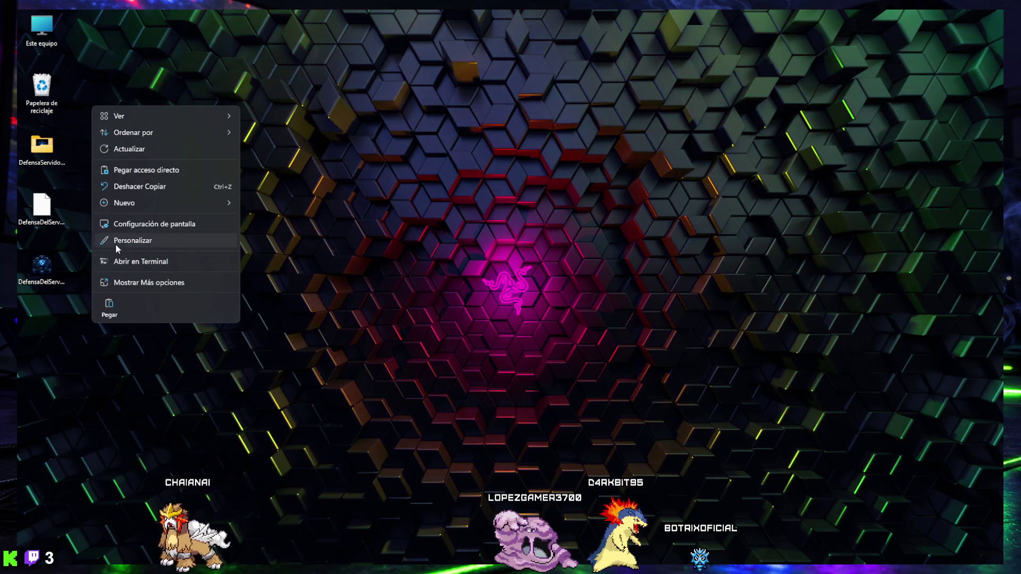
click(51, 309)
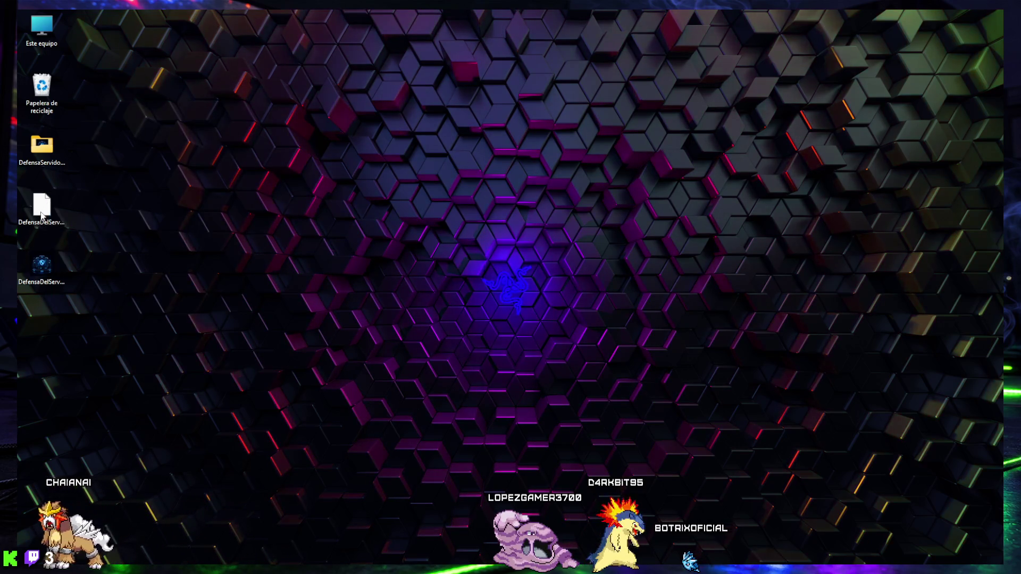
right_click(42, 214)
click(44, 263)
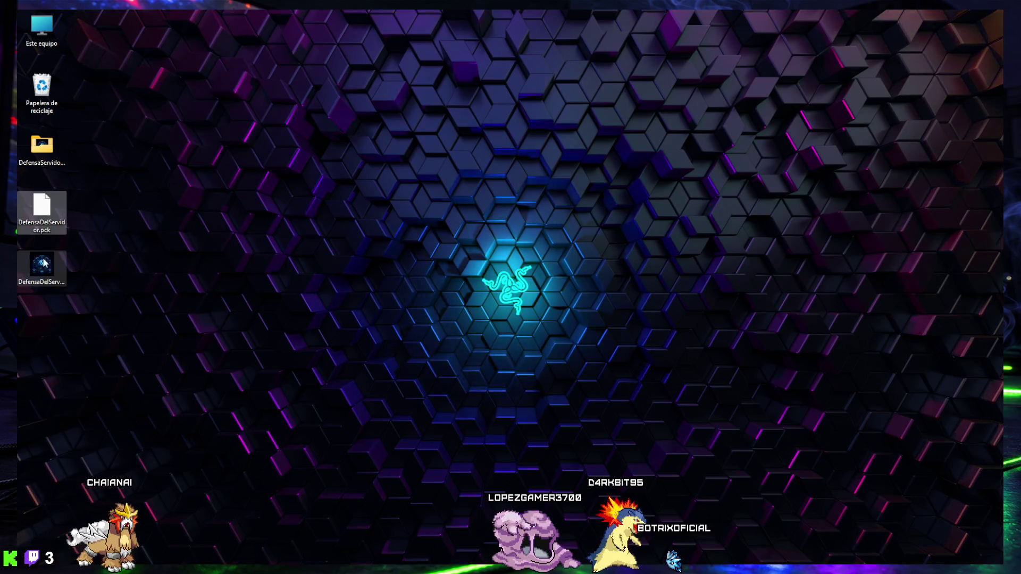
- Compress the selected exe and pck into DefensaDelServidor.zip
right_click(45, 267)
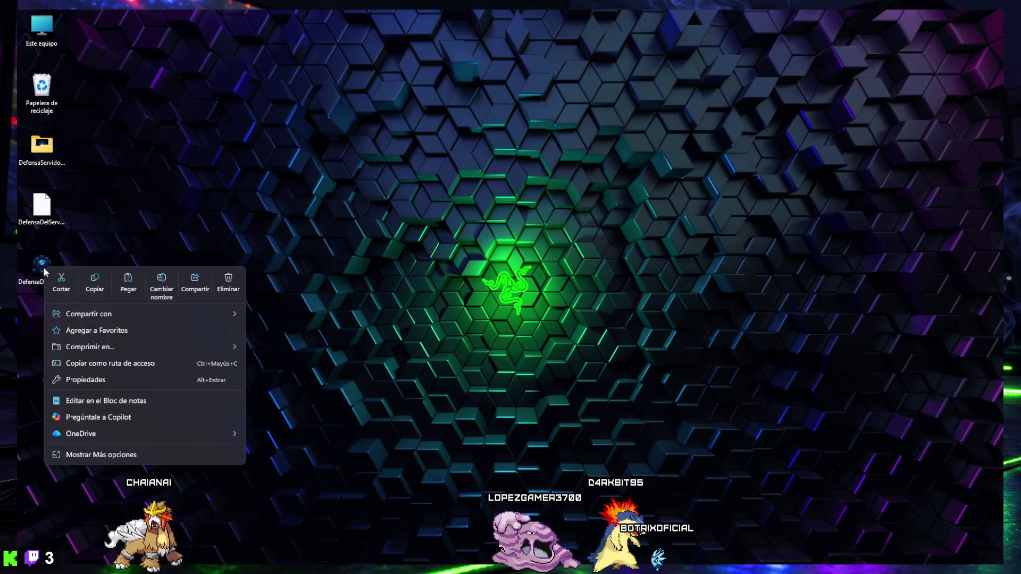
mouse_move(148, 349)
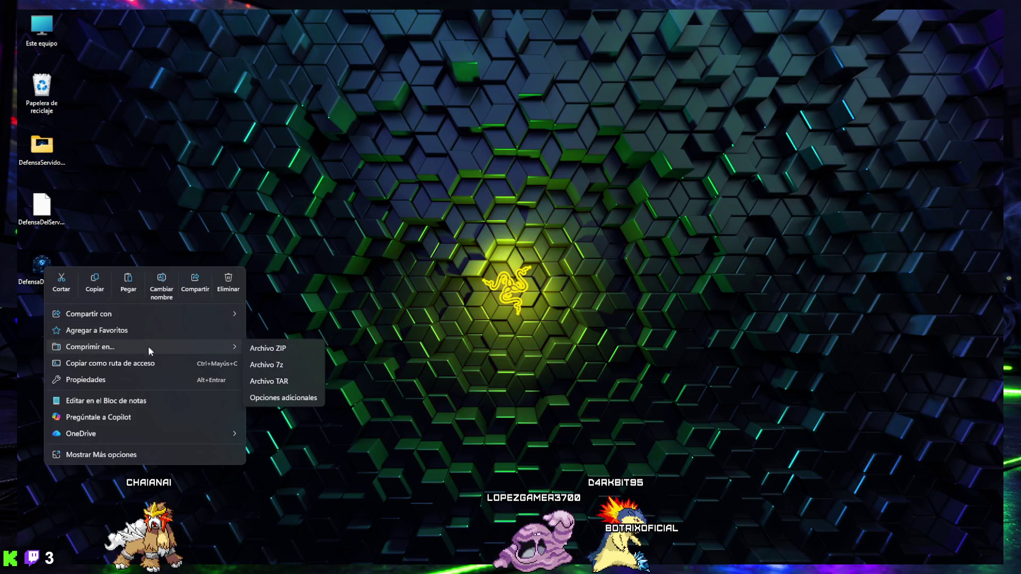
click(266, 349)
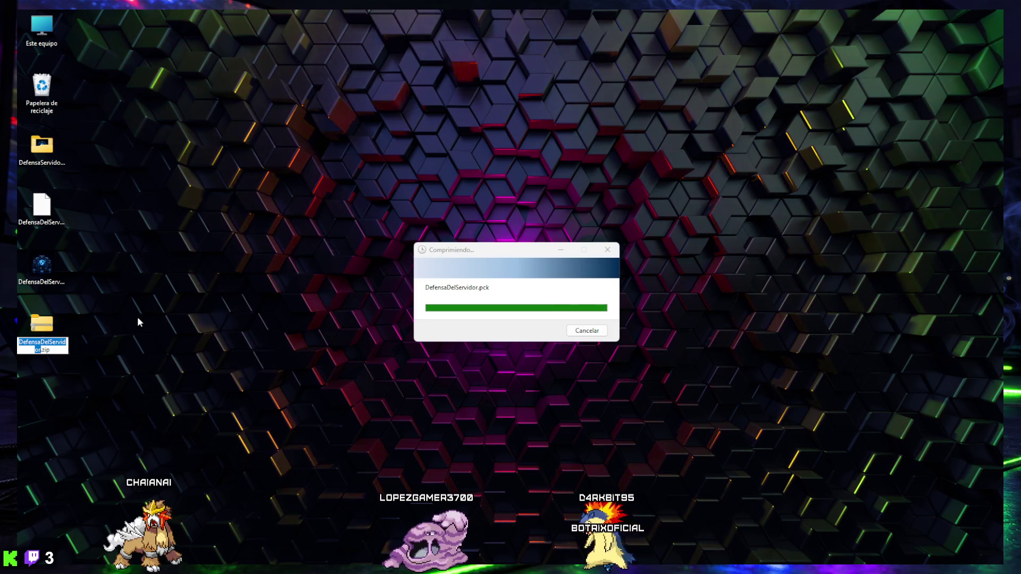
- Move the loose exe and pck into DefensaServidorBuild, then check the ZIP's contents
mouse_move(95, 284)
mouse_down()
mouse_move(16, 190)
mouse_move(54, 162)
mouse_up()
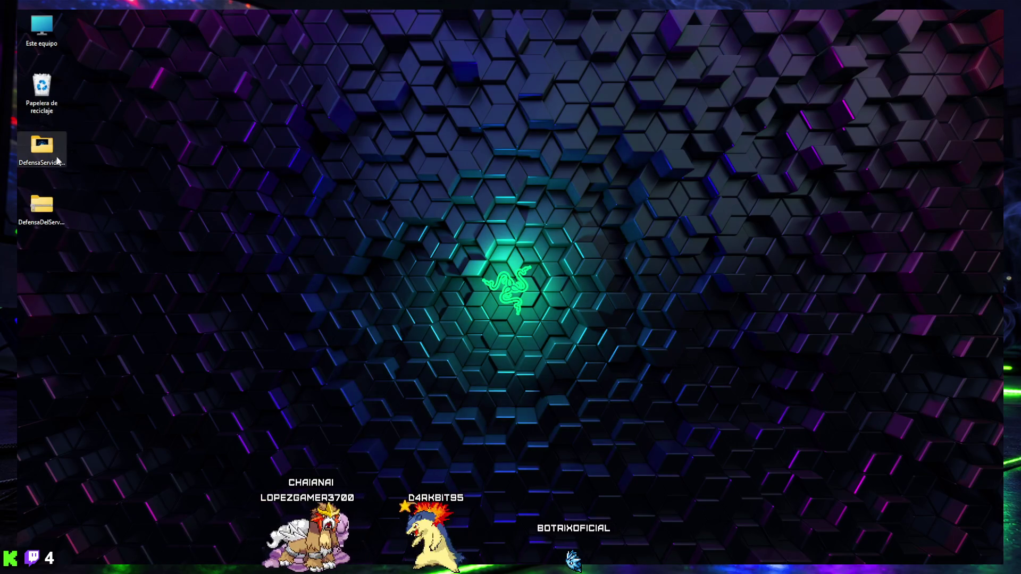
double_click(42, 207)
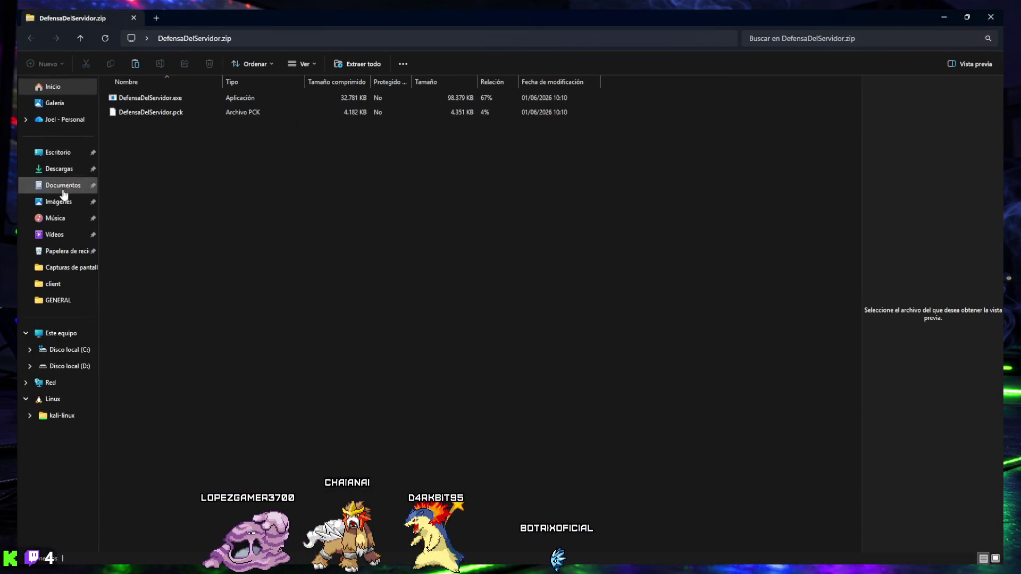
click(135, 19)
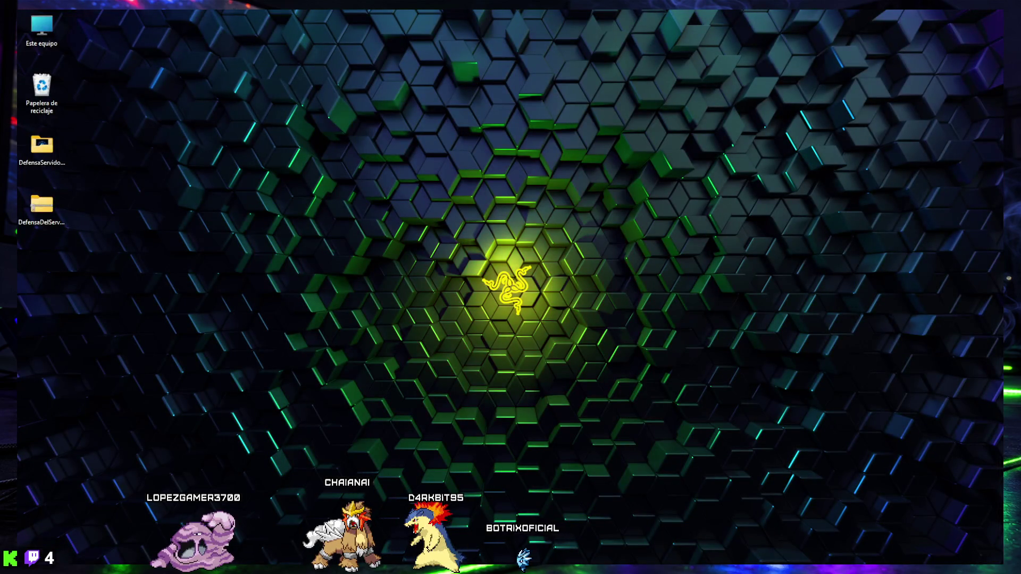